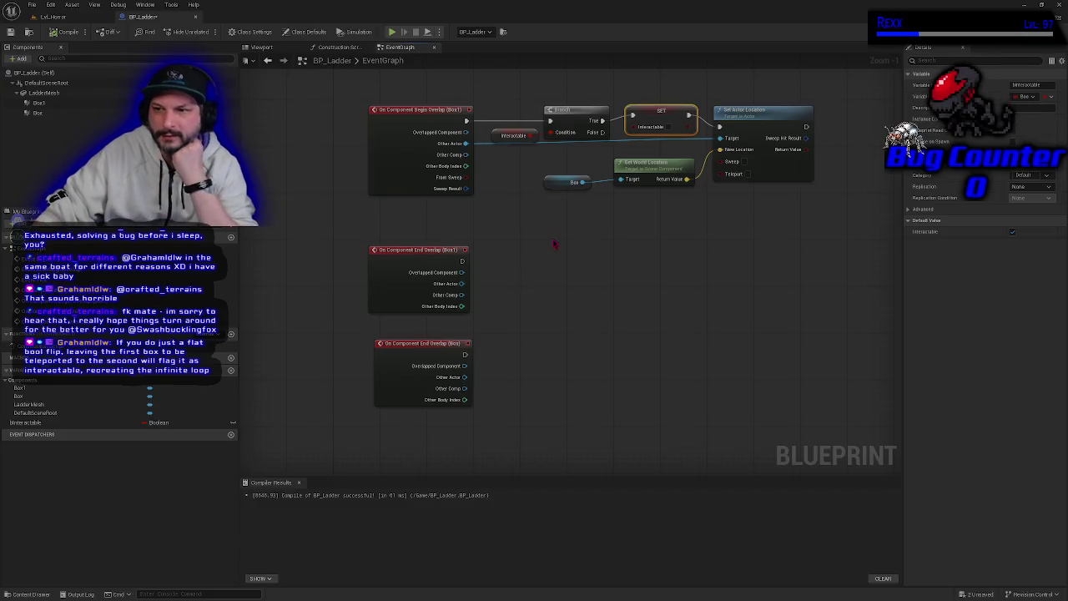
# Show the Box1 component's Details, scroll down to its Events section, and frame the graph
pyautogui.click(97, 106)
pyautogui.scroll(-5, 1040, 443)
pyautogui.scroll(-6, 1041, 442)
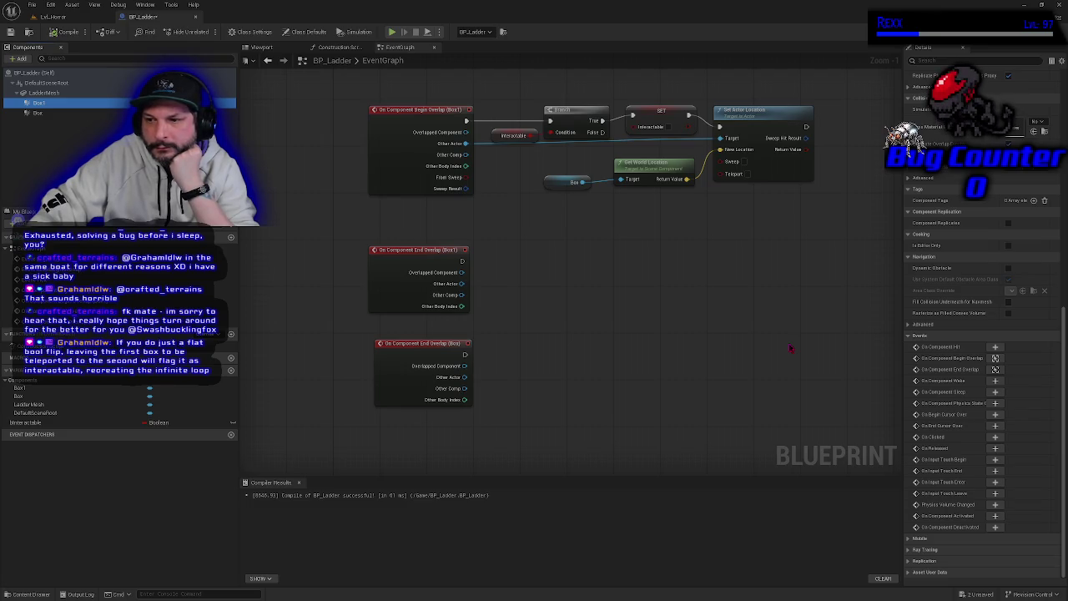
pyautogui.scroll(-3, 600, 326)
pyautogui.moveTo(545, 357); pyautogui.dragTo(513, 381)
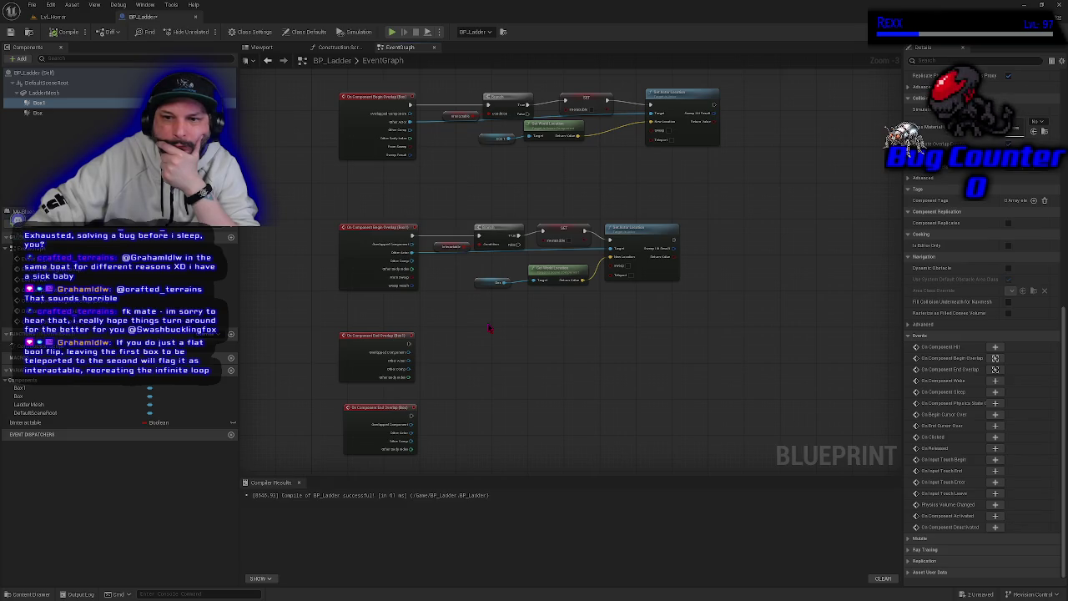
# Move the Box reference and Get World Location nodes rightward, then add a new Boolean variable
pyautogui.moveTo(490, 328); pyautogui.dragTo(520, 327)
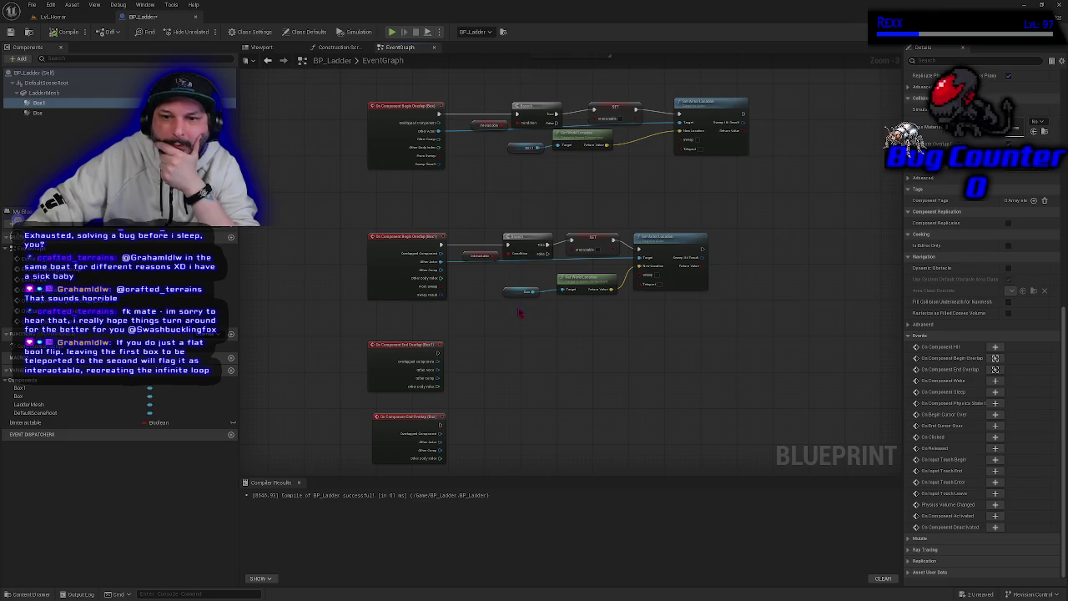
pyautogui.moveTo(524, 297)
pyautogui.mouseDown()
pyautogui.moveTo(549, 297)
pyautogui.moveTo(532, 298)
pyautogui.mouseUp()
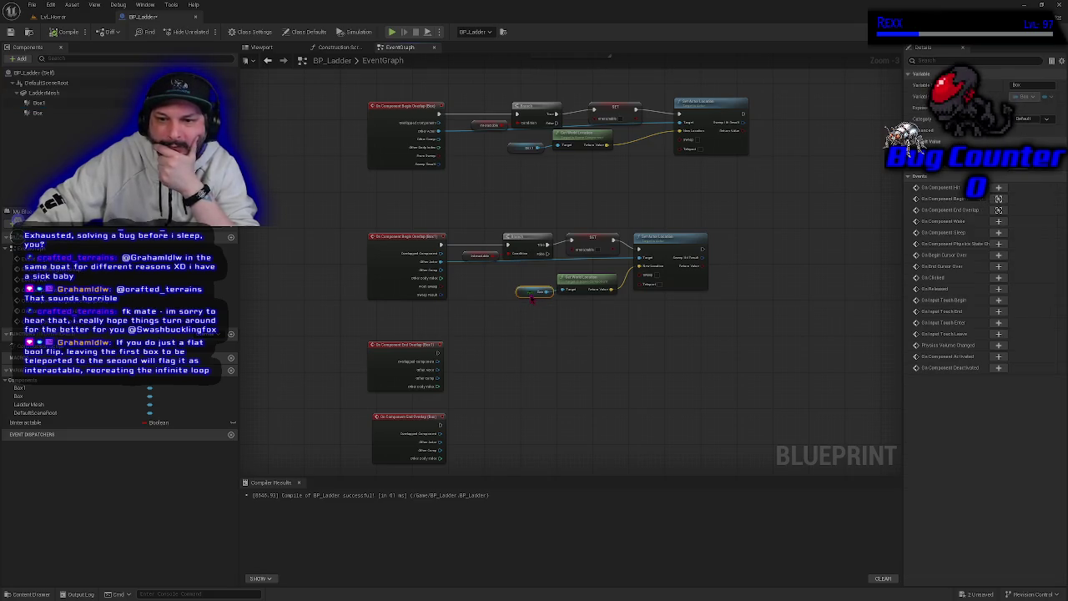
pyautogui.click(25, 48)
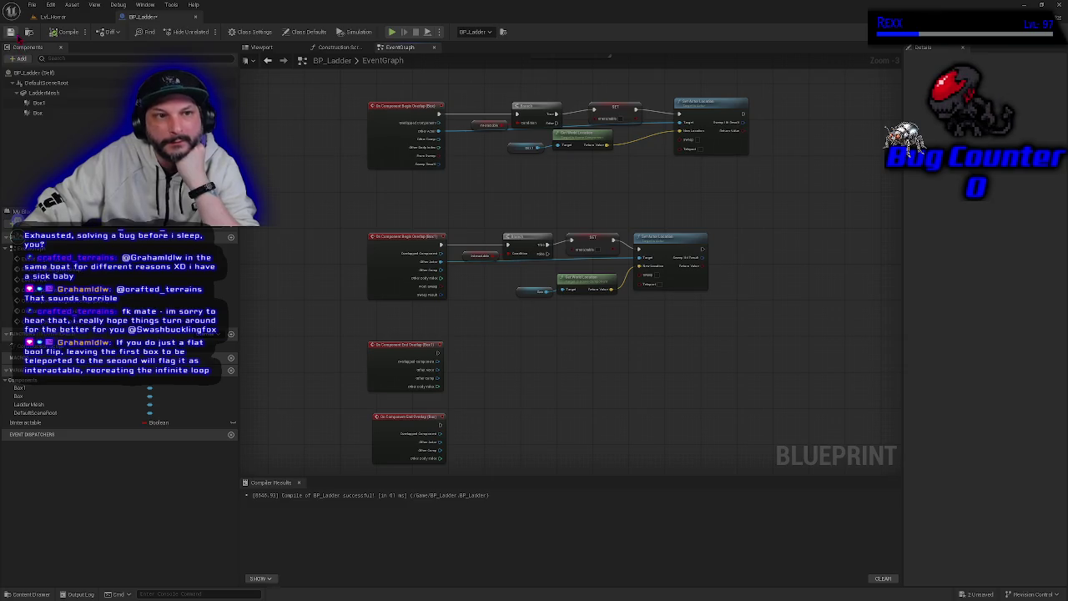
pyautogui.moveTo(612, 353)
pyautogui.mouseDown()
pyautogui.moveTo(568, 328)
pyautogui.moveTo(556, 335)
pyautogui.moveTo(562, 350)
pyautogui.mouseUp()
pyautogui.moveTo(522, 123); pyautogui.dragTo(565, 125)
pyautogui.click(482, 136)
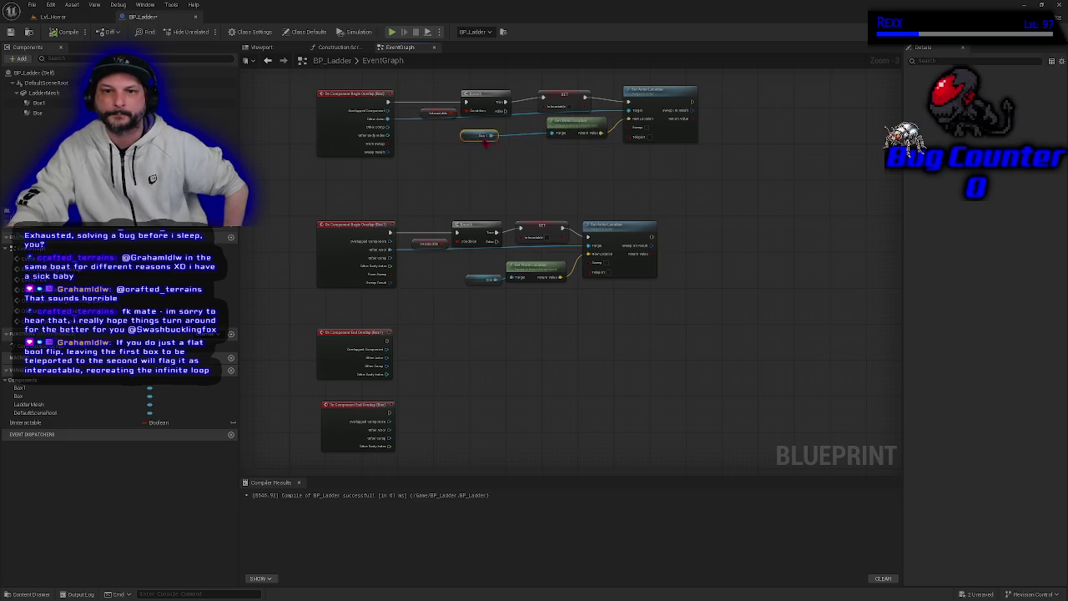
pyautogui.moveTo(485, 141); pyautogui.dragTo(514, 142)
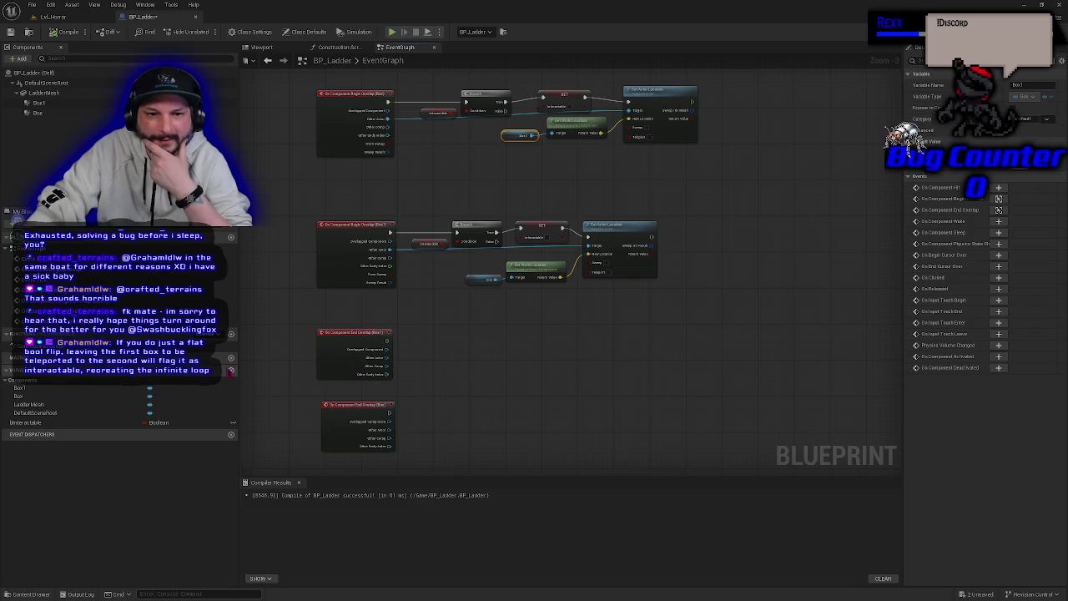
pyautogui.click(232, 370)
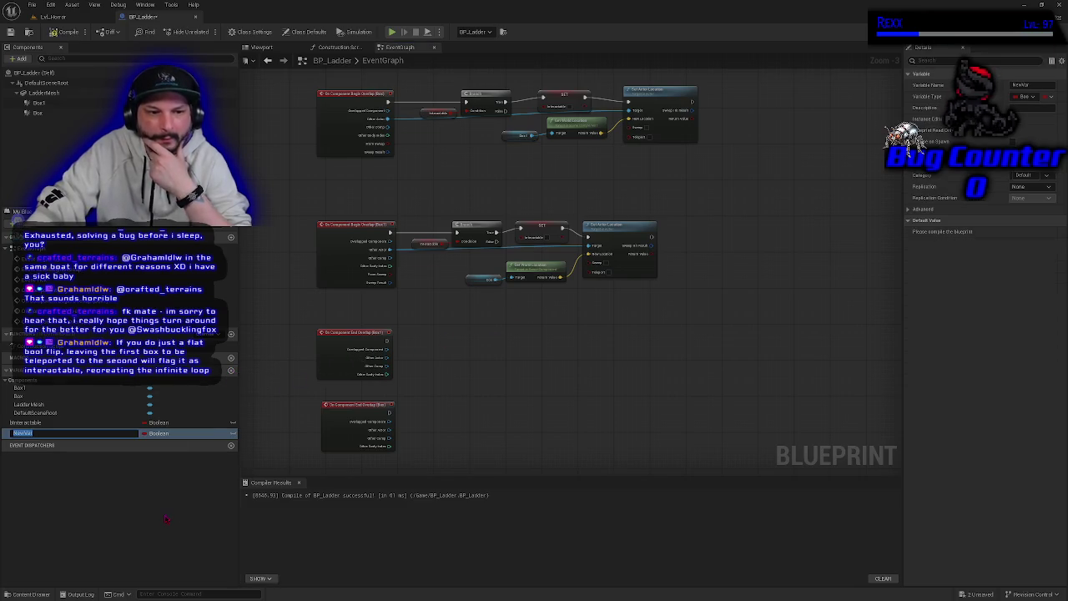
# Name the new Boolean bInteractableBox1, rename bInteractable to bInteractableBox, and compile
pyautogui.write('B')
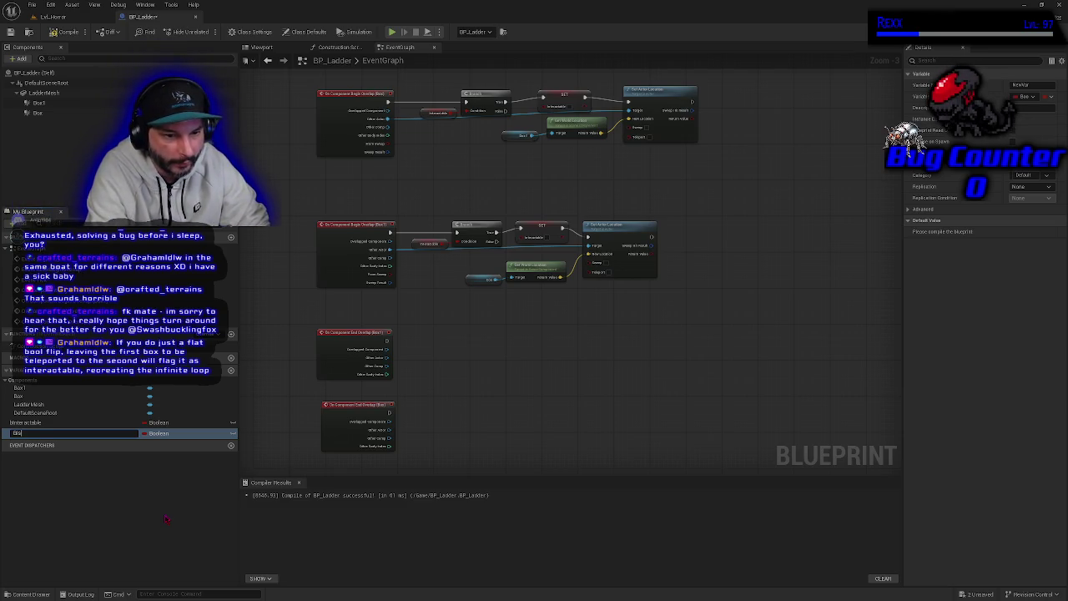
pyautogui.write('l')
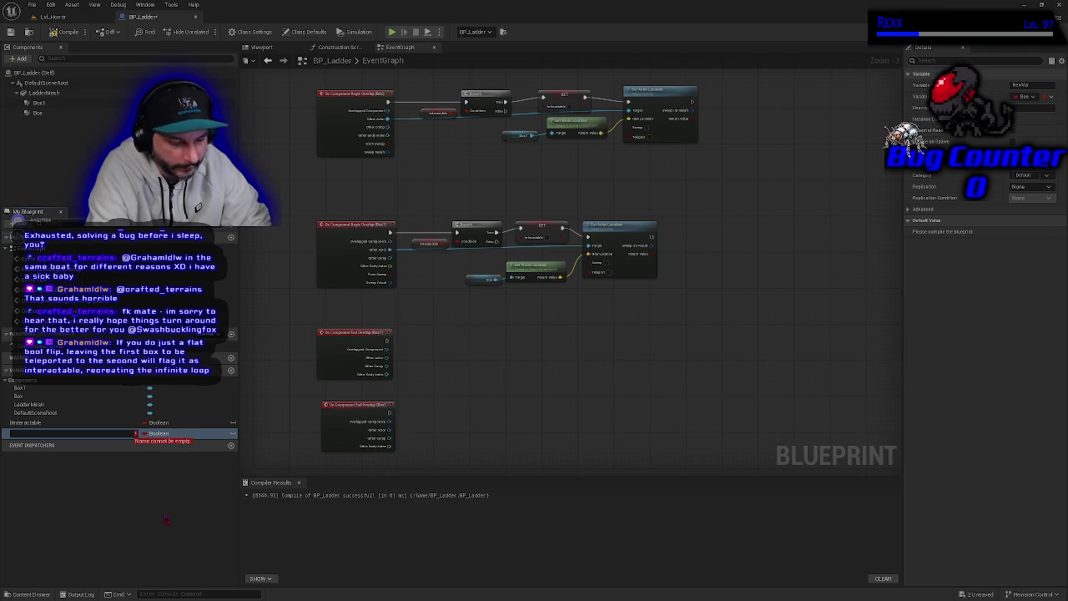
pyautogui.write('nterac')
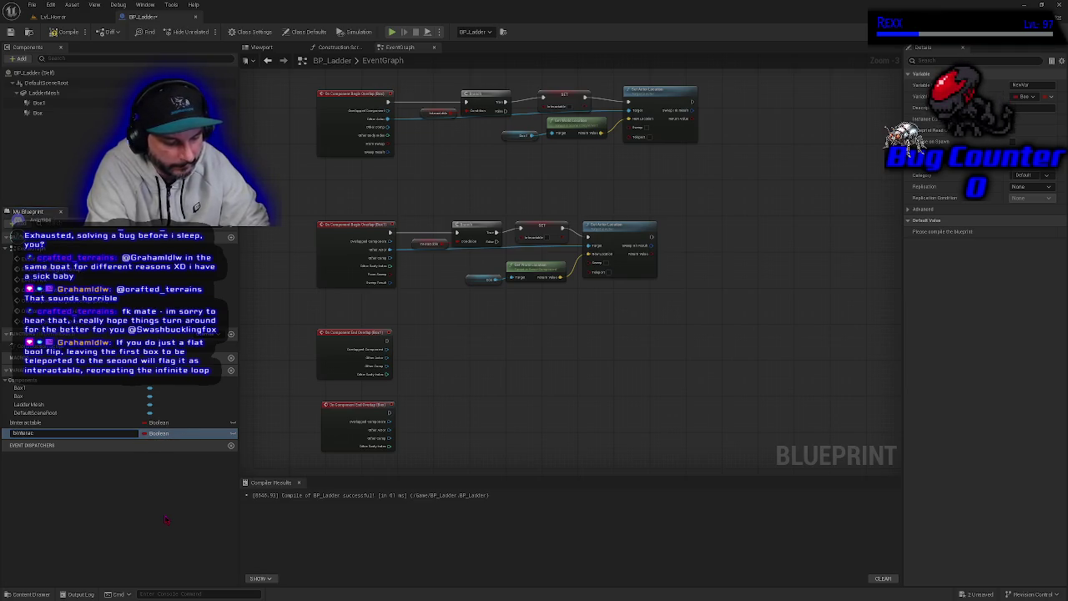
pyautogui.write('tabl')
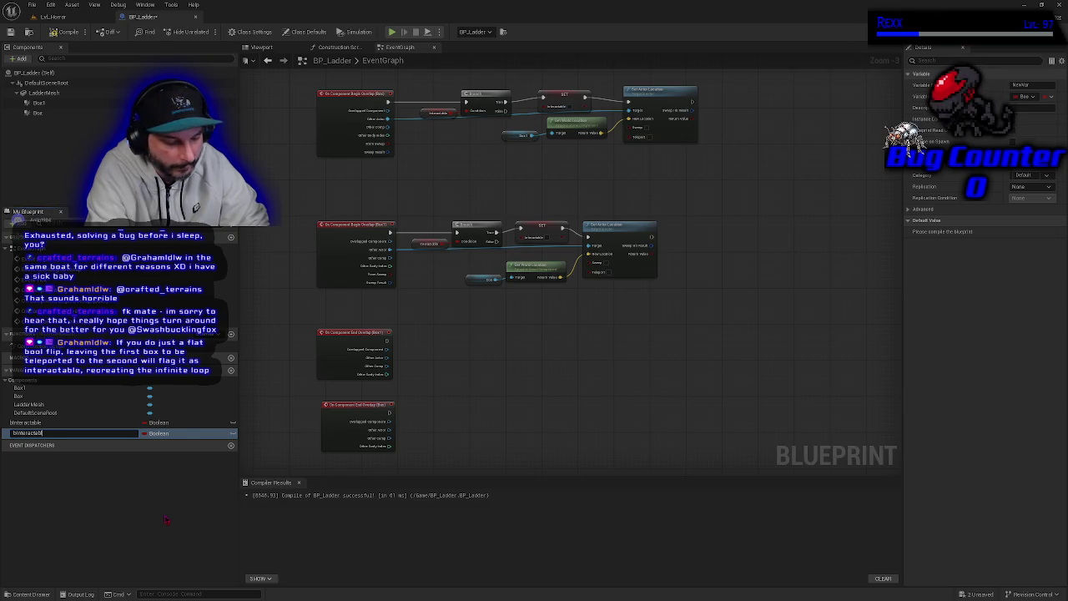
pyautogui.write('e')
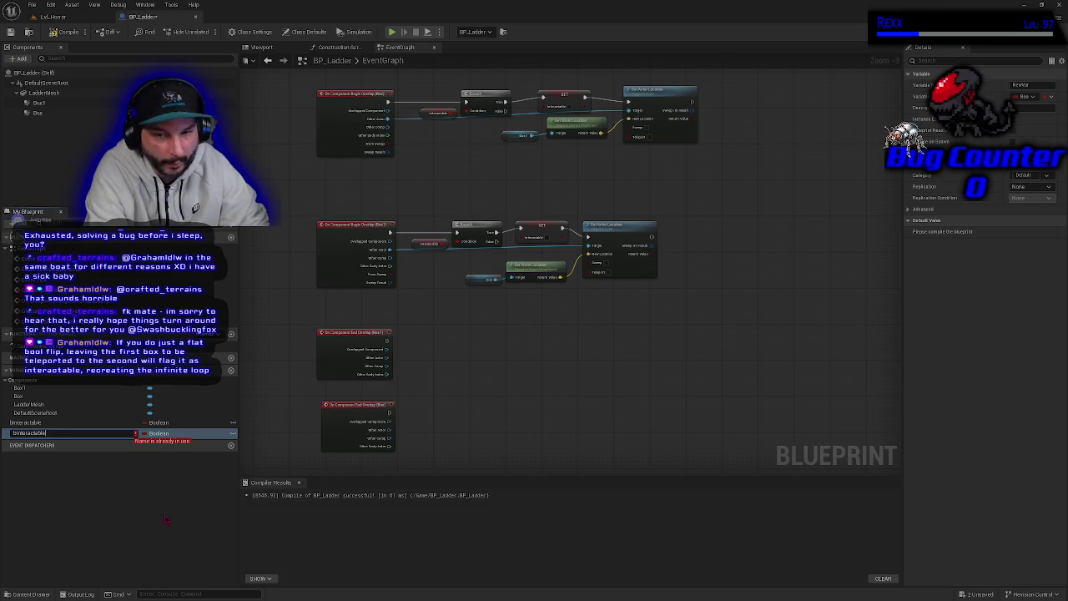
pyautogui.write('B')
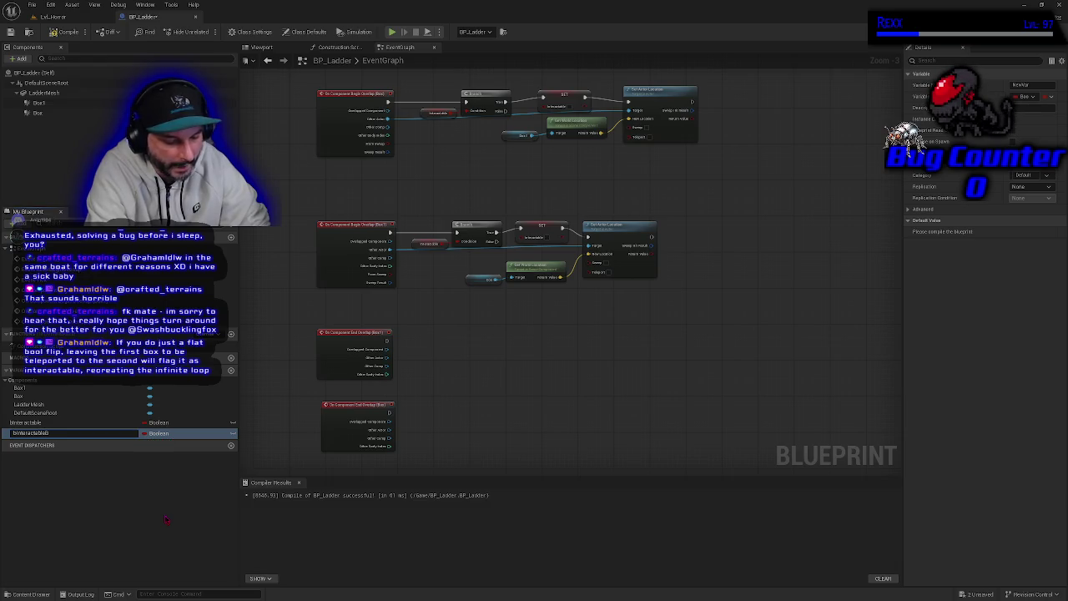
pyautogui.write('ox1')
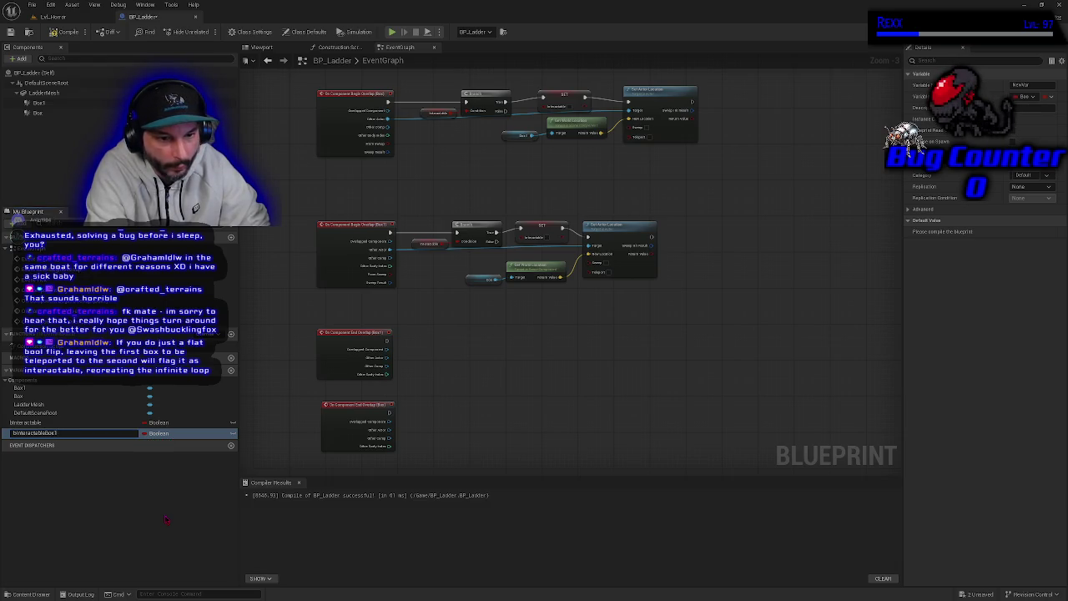
pyautogui.press('Return')
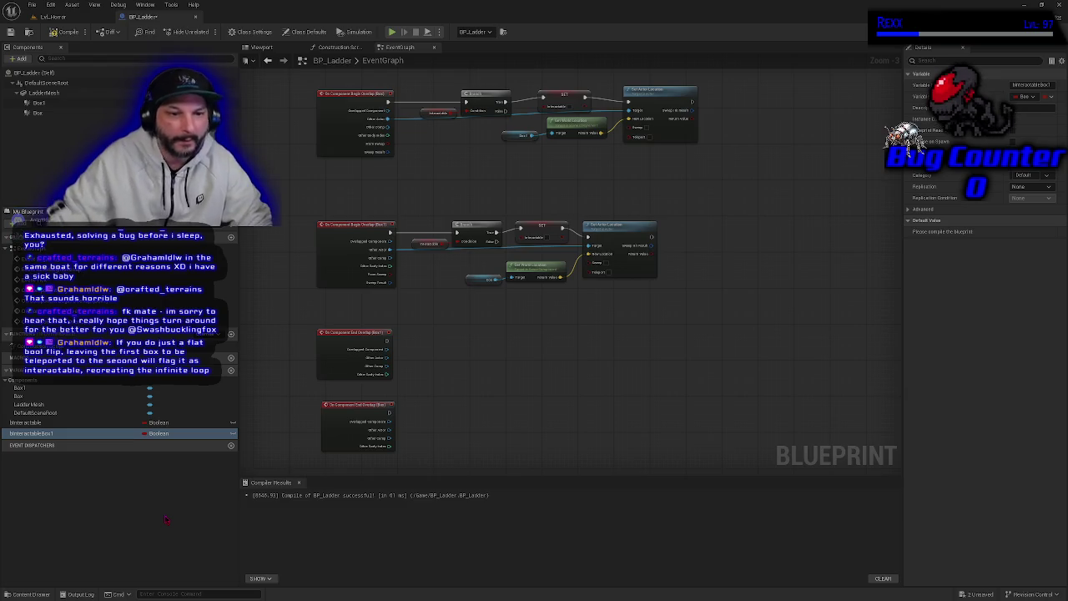
pyautogui.click(33, 423)
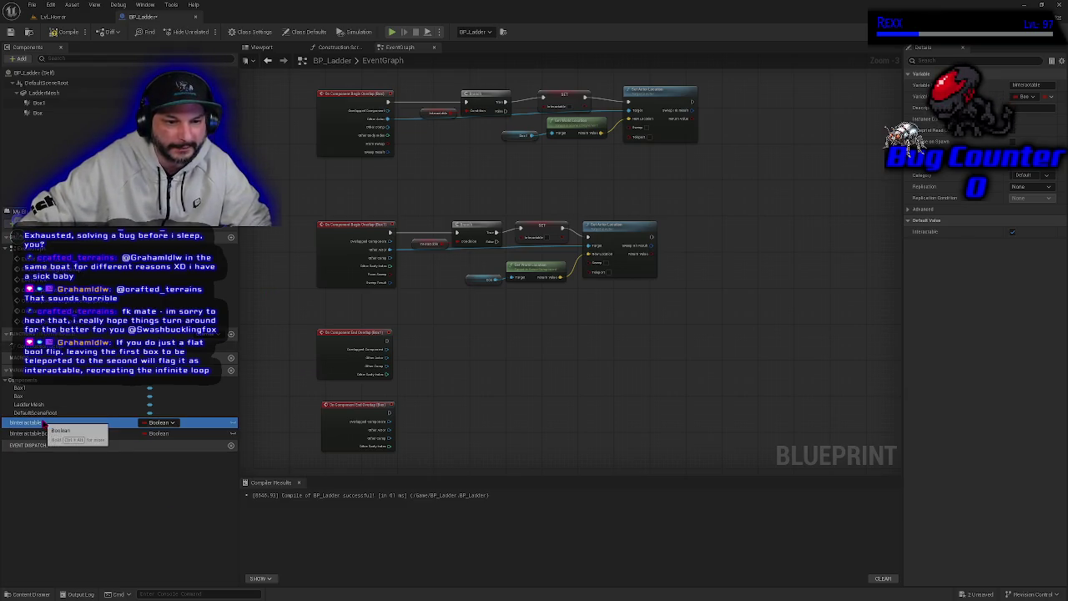
pyautogui.press('F2')
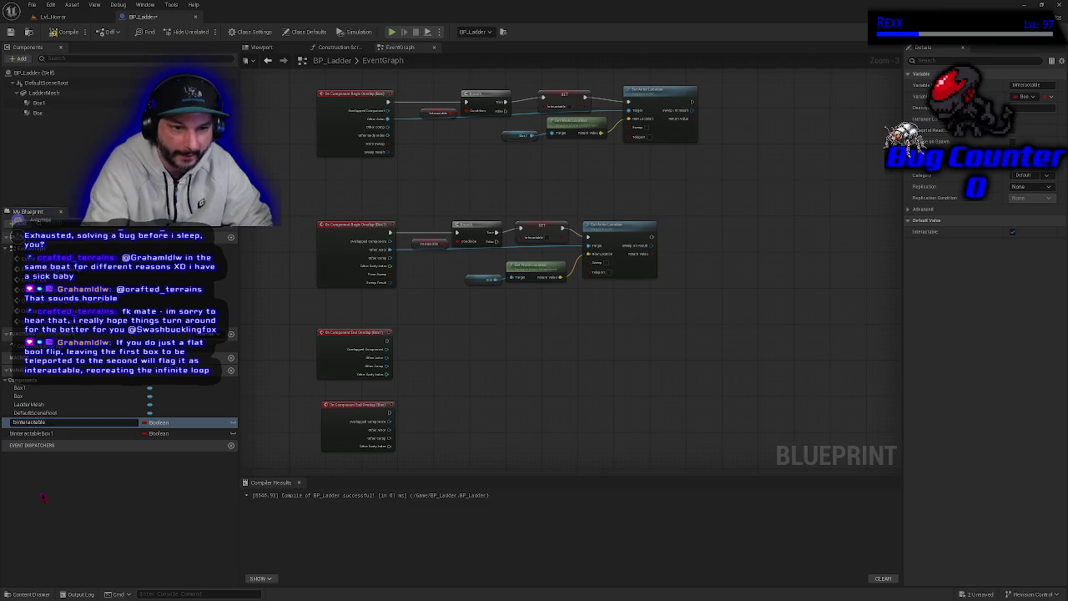
pyautogui.write('Box')
pyautogui.press('Return')
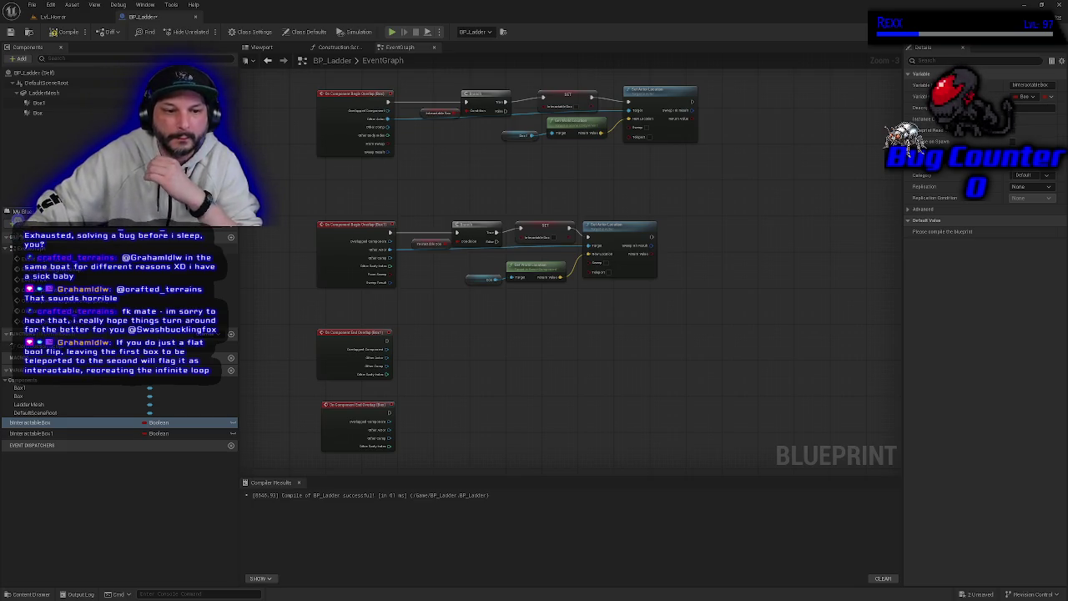
pyautogui.click(67, 31)
# Select the middle overlap chain, nudge its Interactable Box getter up, and zoom in to inspect it
pyautogui.moveTo(455, 332); pyautogui.dragTo(476, 336)
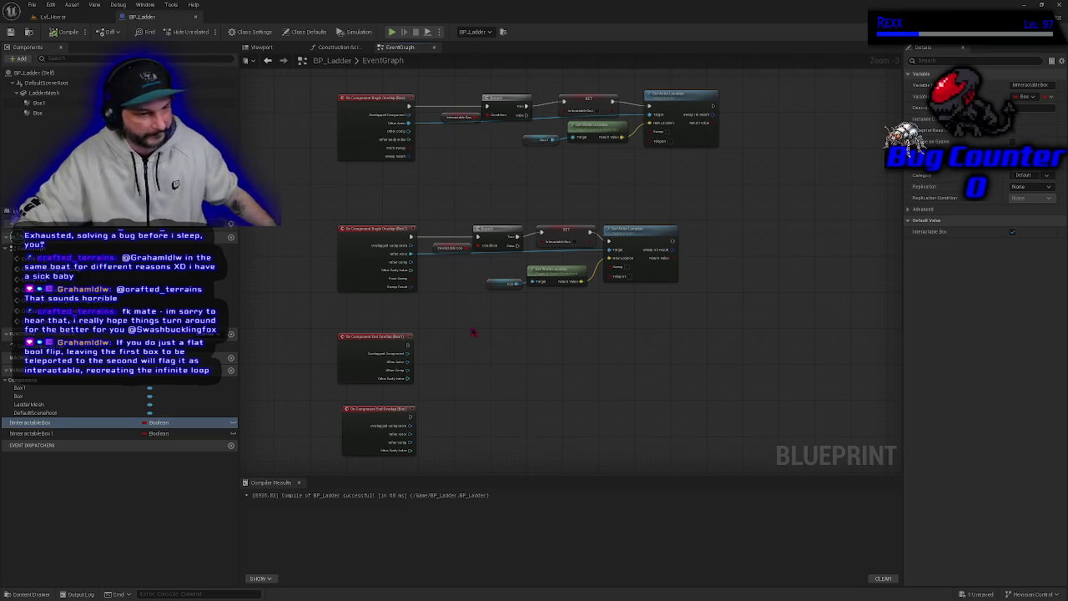
pyautogui.moveTo(449, 193)
pyautogui.mouseDown()
pyautogui.moveTo(534, 255)
pyautogui.moveTo(659, 296)
pyautogui.moveTo(677, 272)
pyautogui.moveTo(701, 275)
pyautogui.mouseUp()
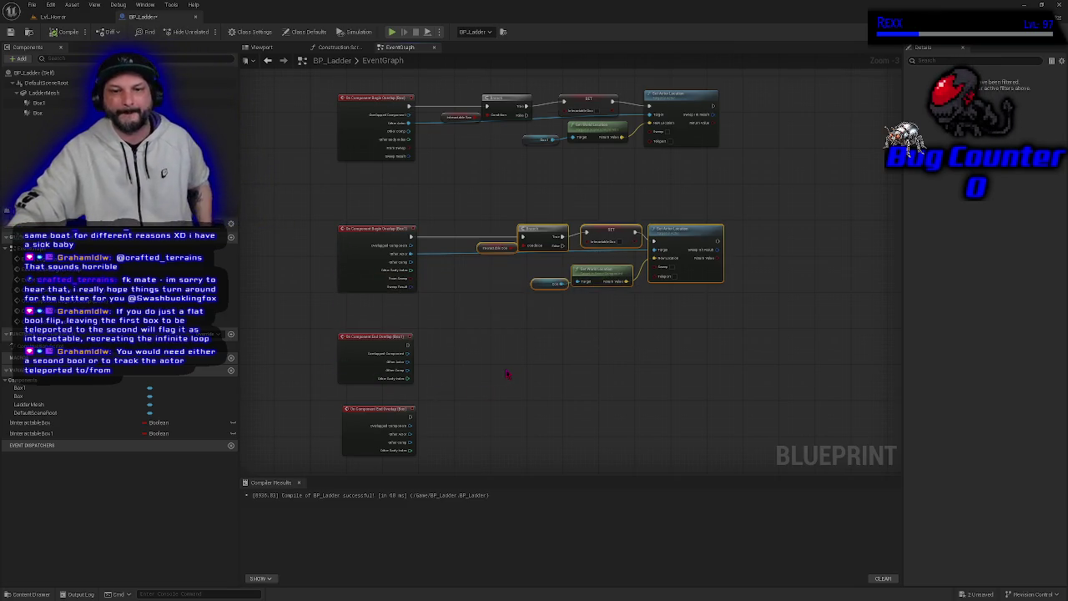
pyautogui.scroll(1, 475, 291)
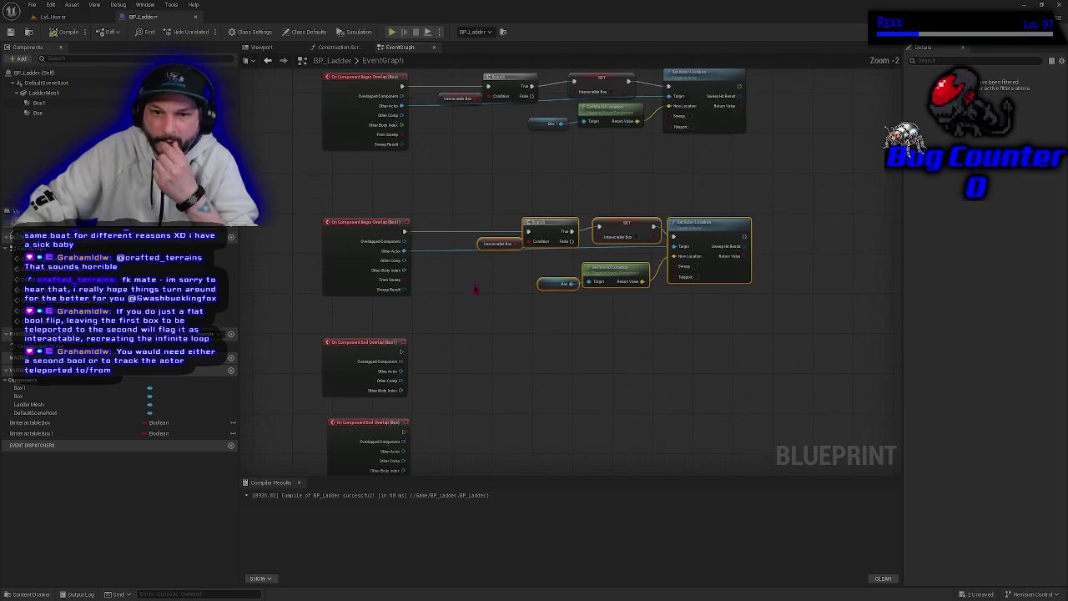
pyautogui.scroll(2, 493, 320)
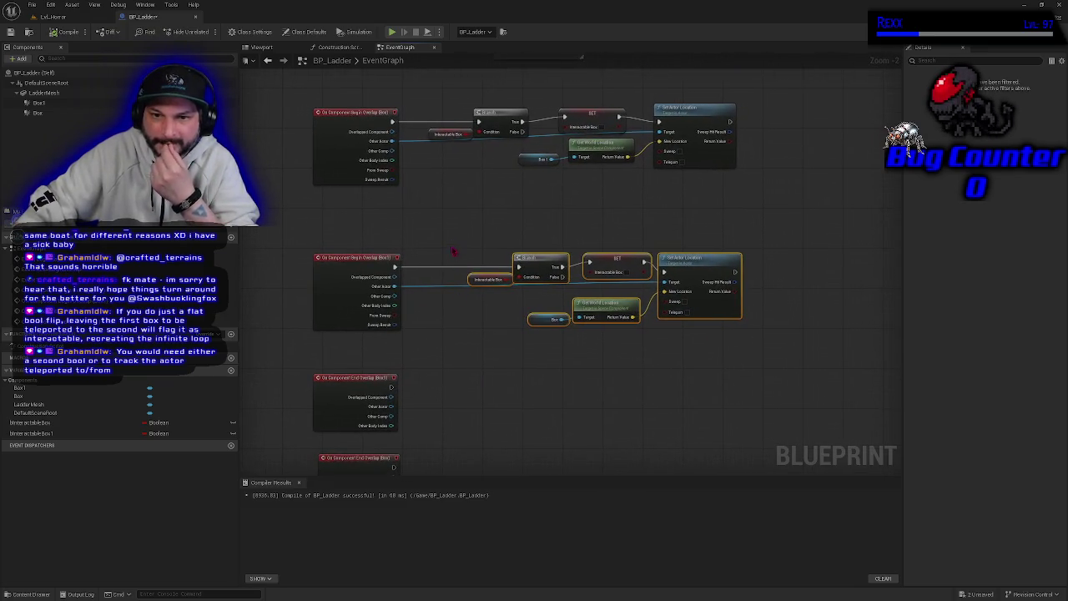
pyautogui.scroll(-2, 460, 284)
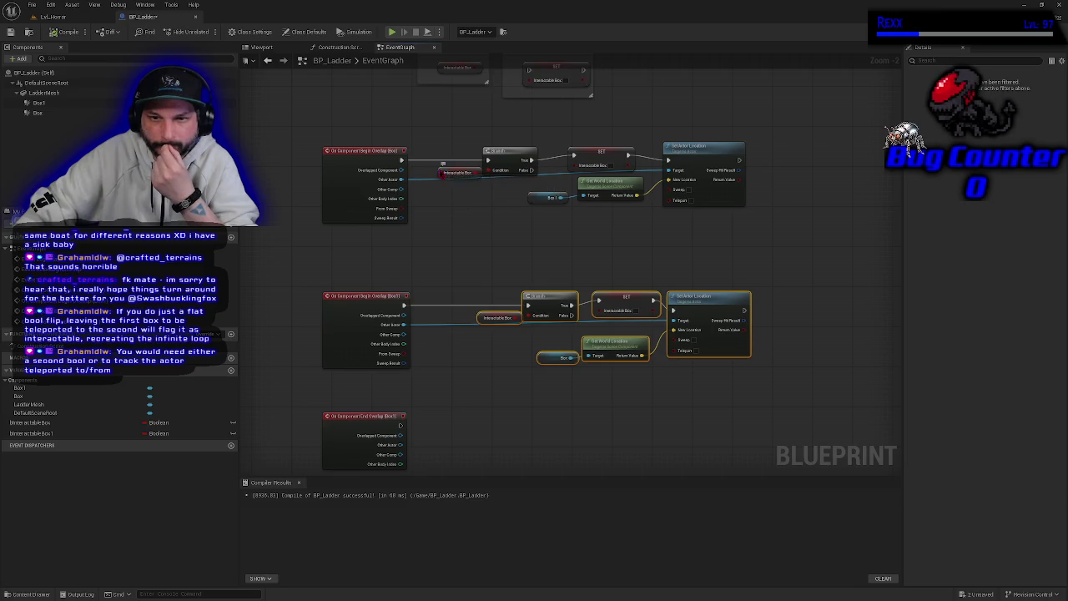
pyautogui.click(436, 177)
pyautogui.moveTo(436, 176); pyautogui.dragTo(436, 172)
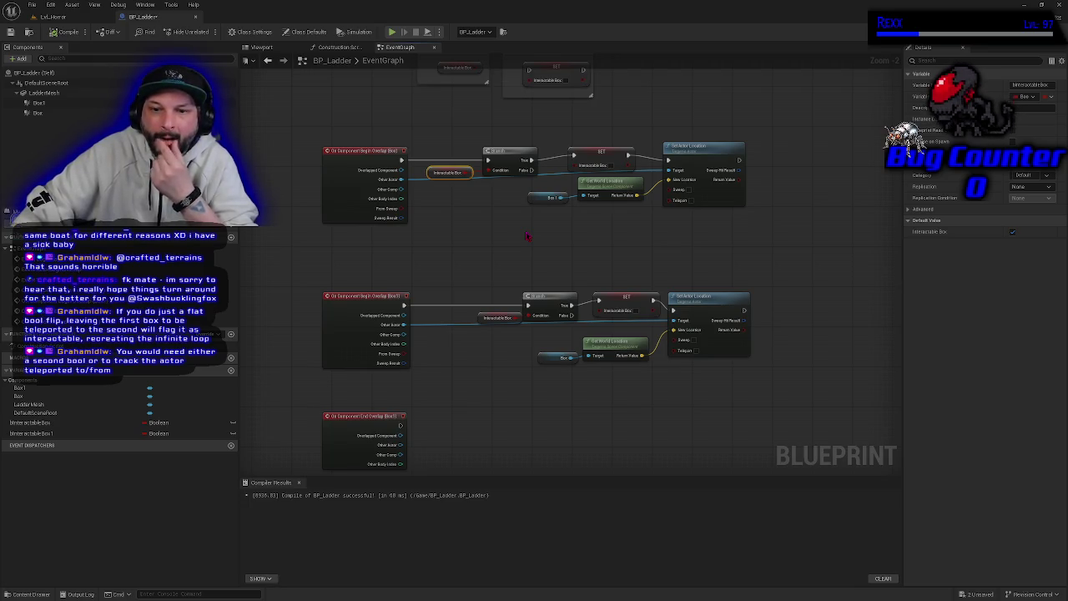
pyautogui.moveTo(527, 237)
pyautogui.mouseDown()
pyautogui.moveTo(558, 276)
pyautogui.moveTo(538, 350)
pyautogui.mouseUp()
pyautogui.scroll(2, 558, 276)
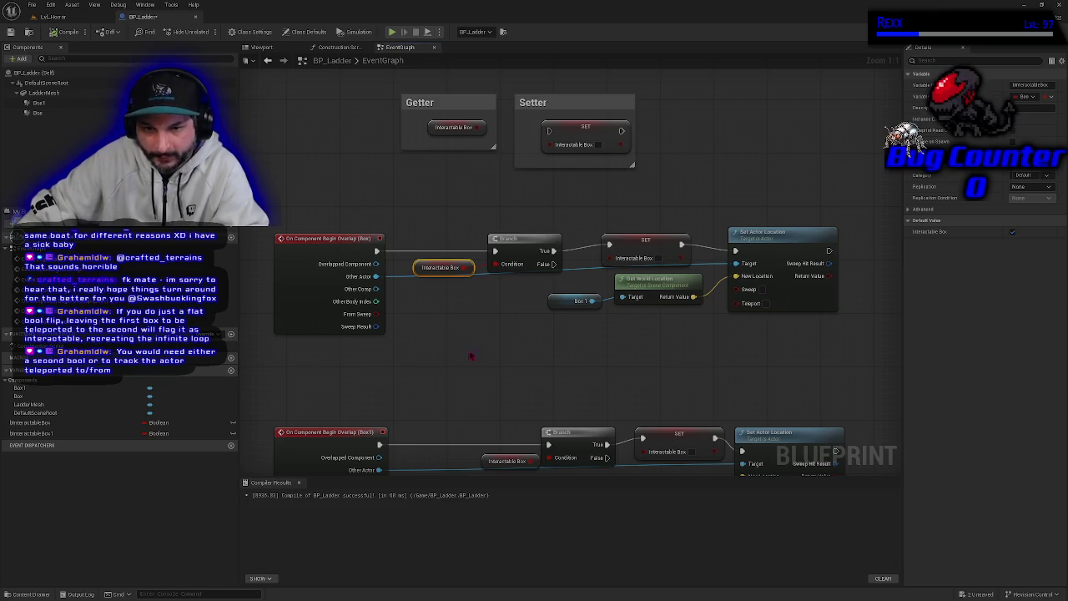
# Review the Box and Box1 teleport chains, repositioning the upper SET node
pyautogui.click(315, 308)
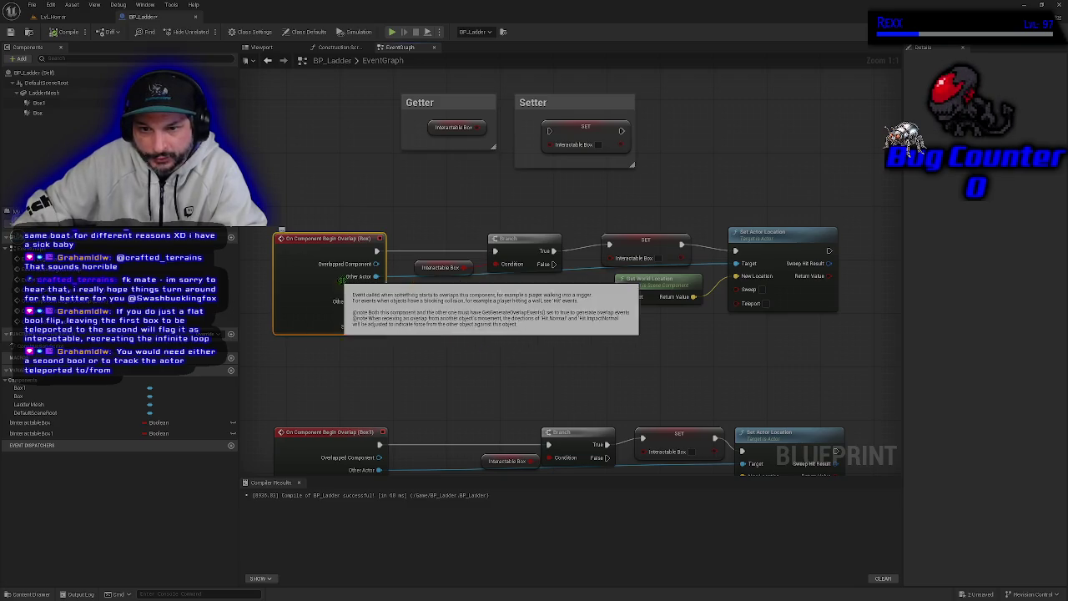
pyautogui.moveTo(846, 355)
pyautogui.mouseDown()
pyautogui.moveTo(484, 229)
pyautogui.moveTo(317, 199)
pyautogui.mouseUp()
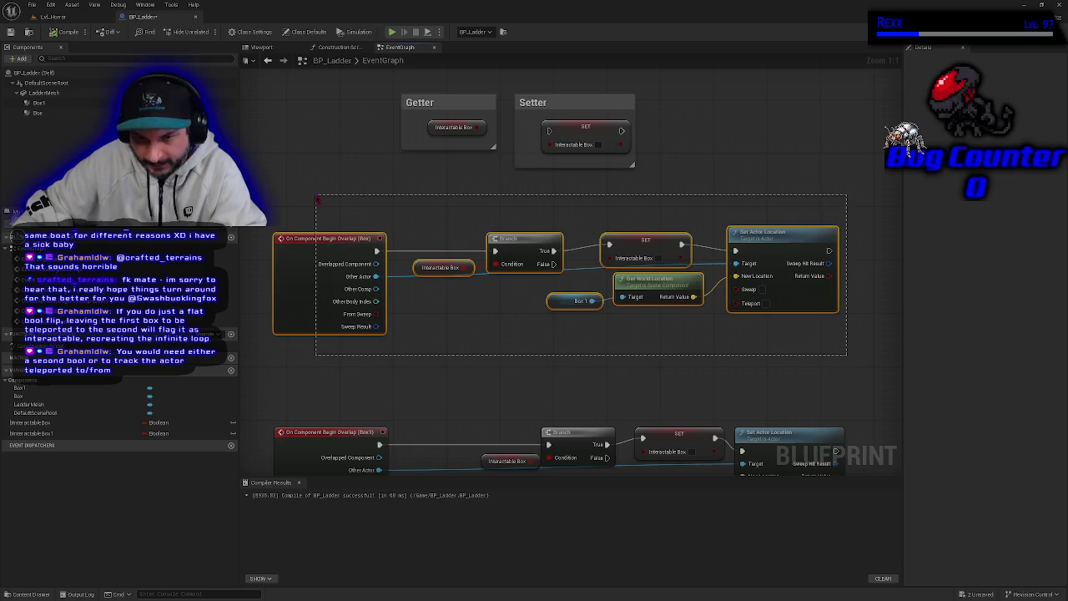
pyautogui.moveTo(415, 373)
pyautogui.mouseDown()
pyautogui.moveTo(410, 279)
pyautogui.moveTo(395, 287)
pyautogui.mouseUp()
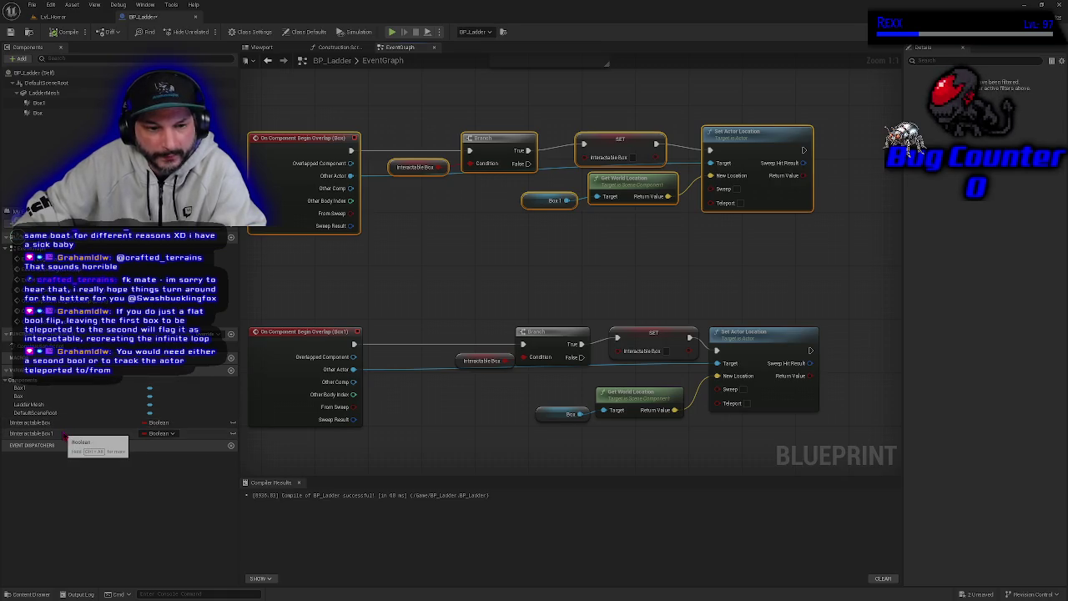
pyautogui.click(598, 266)
pyautogui.moveTo(598, 266); pyautogui.dragTo(613, 298)
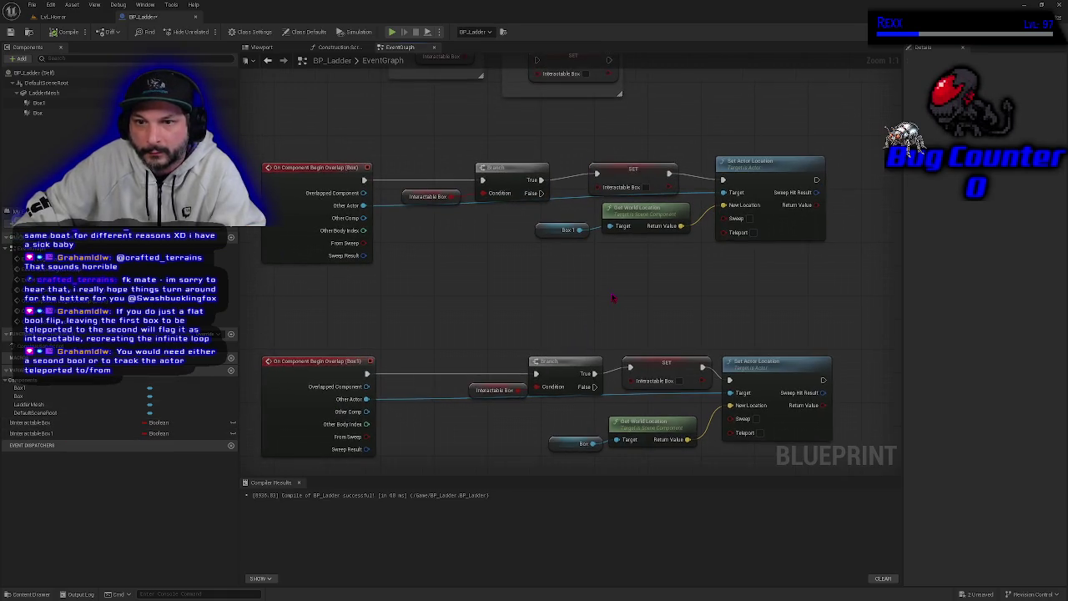
pyautogui.moveTo(636, 173); pyautogui.dragTo(627, 154)
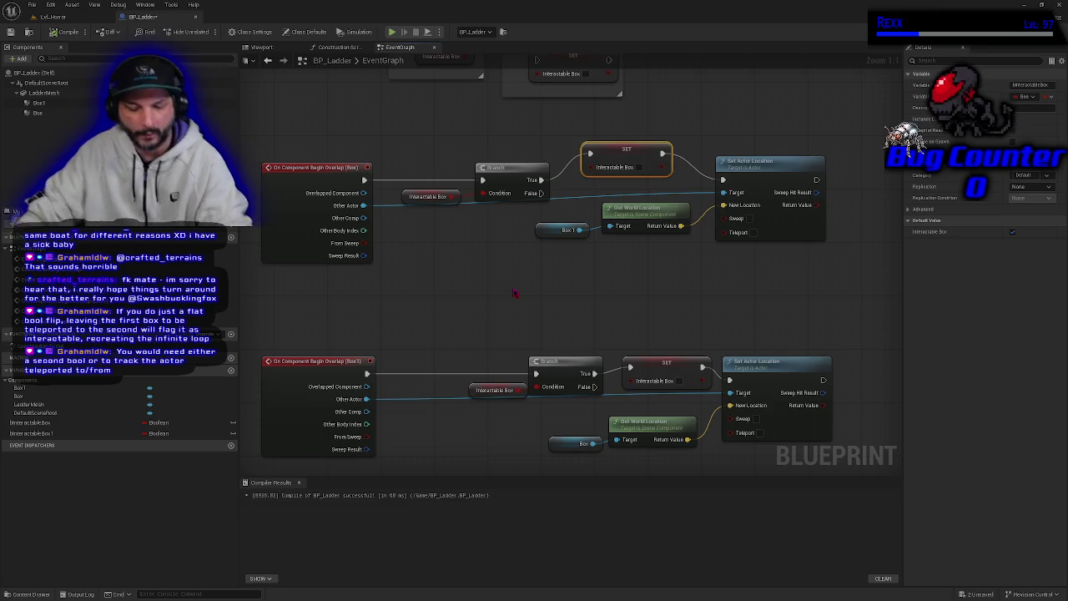
pyautogui.moveTo(640, 262)
pyautogui.mouseDown()
pyautogui.moveTo(581, 287)
pyautogui.moveTo(652, 281)
pyautogui.mouseUp()
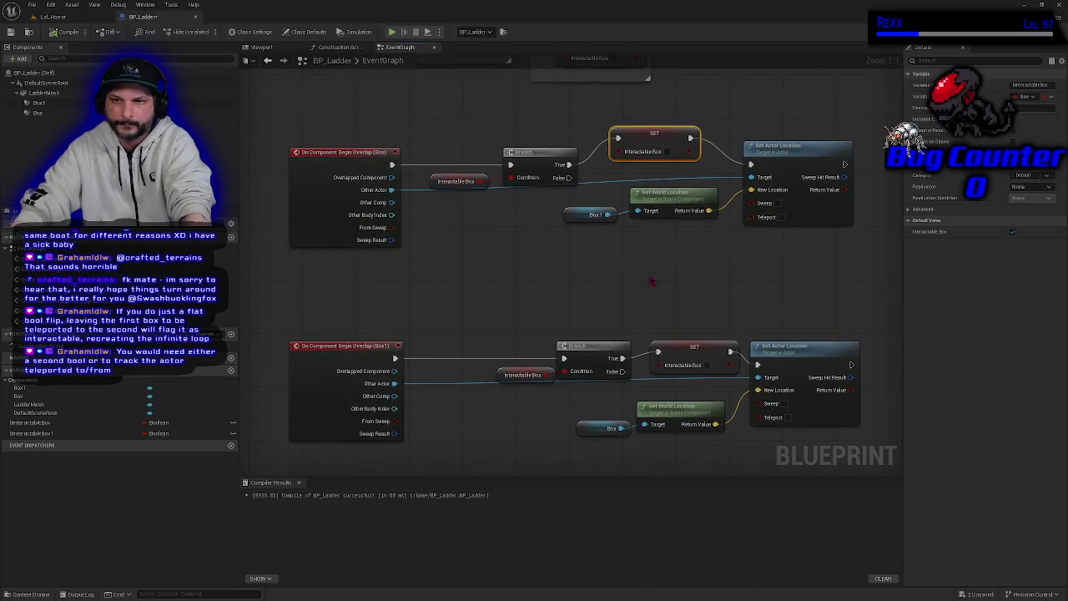
pyautogui.moveTo(657, 128); pyautogui.dragTo(658, 148)
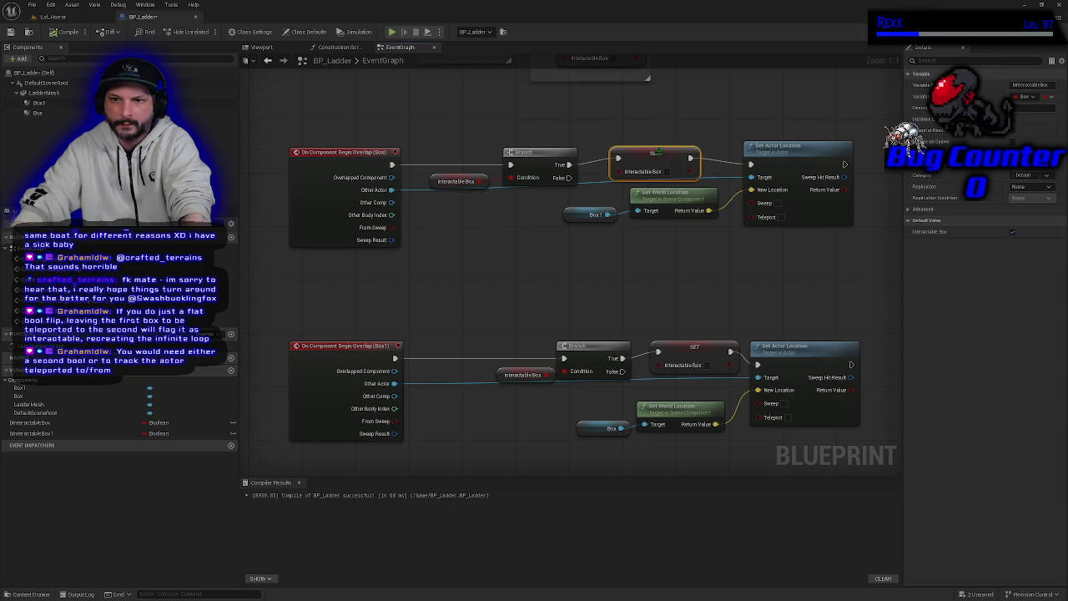
# Bring the End Overlap events for Box and Box1 into view and select both
pyautogui.moveTo(613, 312)
pyautogui.mouseDown()
pyautogui.moveTo(618, 276)
pyautogui.moveTo(658, 305)
pyautogui.moveTo(660, 275)
pyautogui.moveTo(605, 241)
pyautogui.mouseUp()
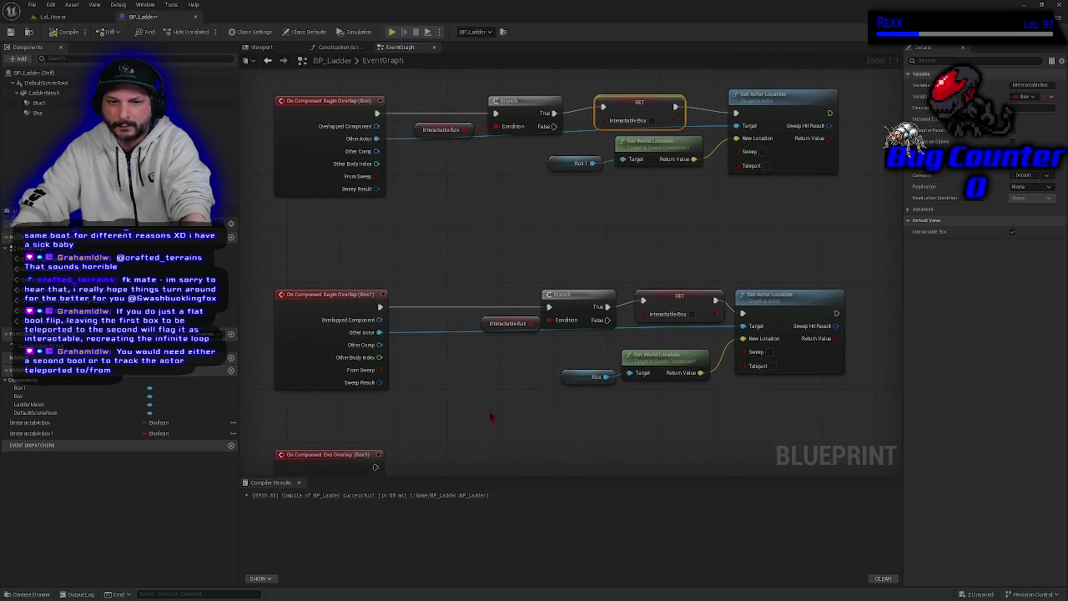
pyautogui.moveTo(493, 418); pyautogui.dragTo(541, 383)
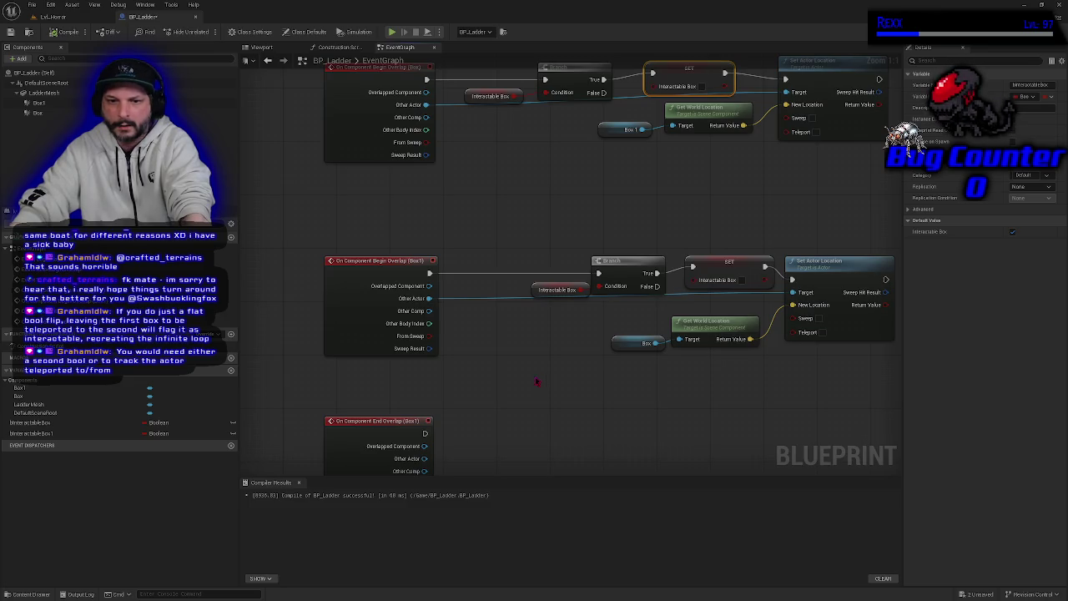
pyautogui.moveTo(535, 376); pyautogui.dragTo(560, 245)
pyautogui.moveTo(415, 424); pyautogui.dragTo(415, 424)
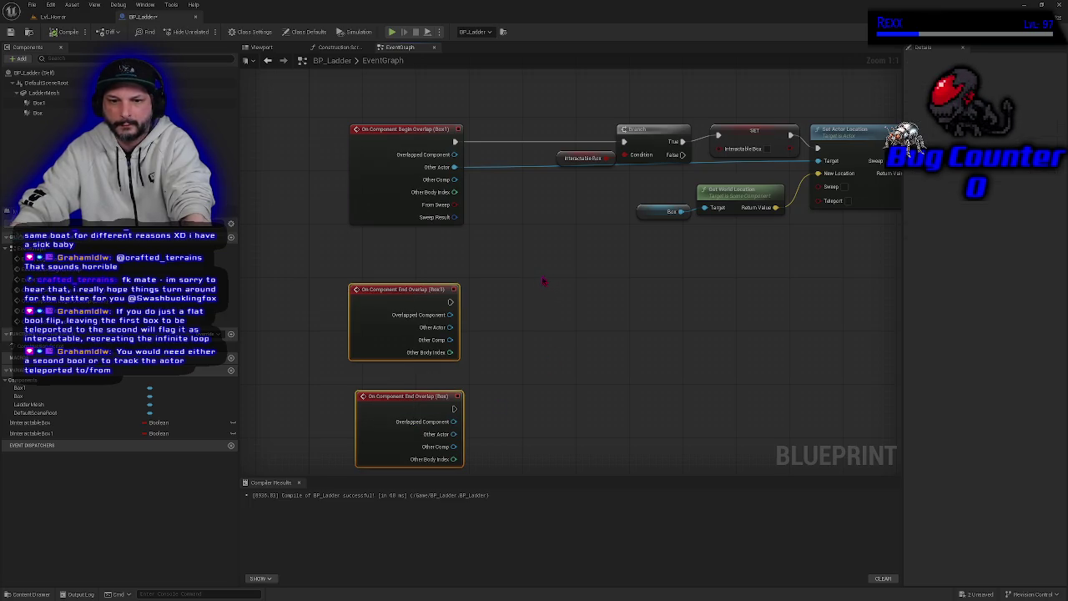
pyautogui.moveTo(543, 280)
pyautogui.mouseDown()
pyautogui.moveTo(473, 409)
pyautogui.moveTo(498, 400)
pyautogui.mouseUp()
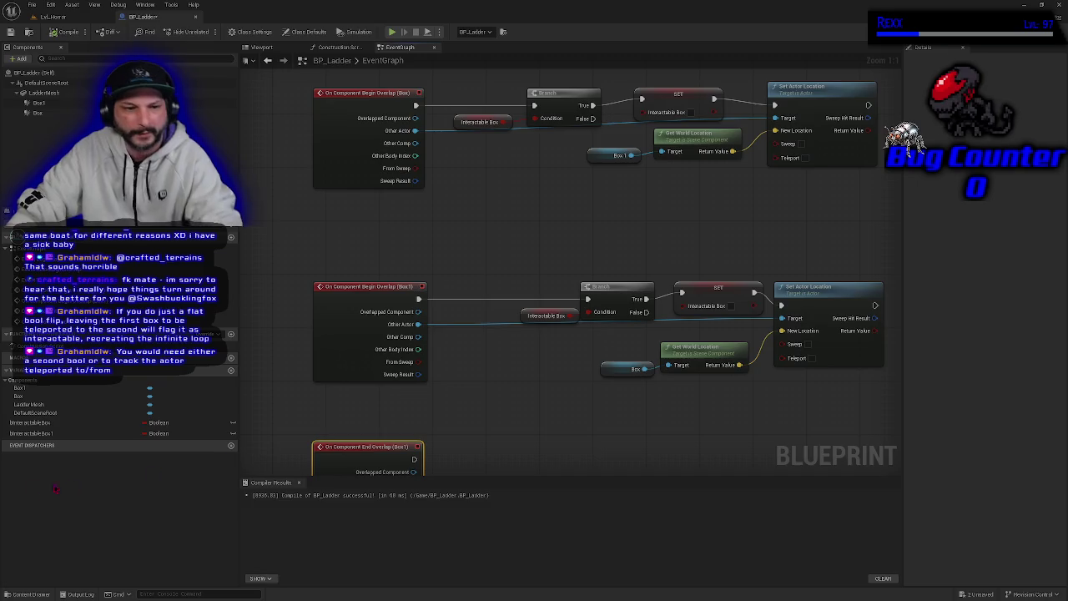
# Replace the Box1 chain's getter and SET variable with Interactable Box 1
pyautogui.click(38, 434)
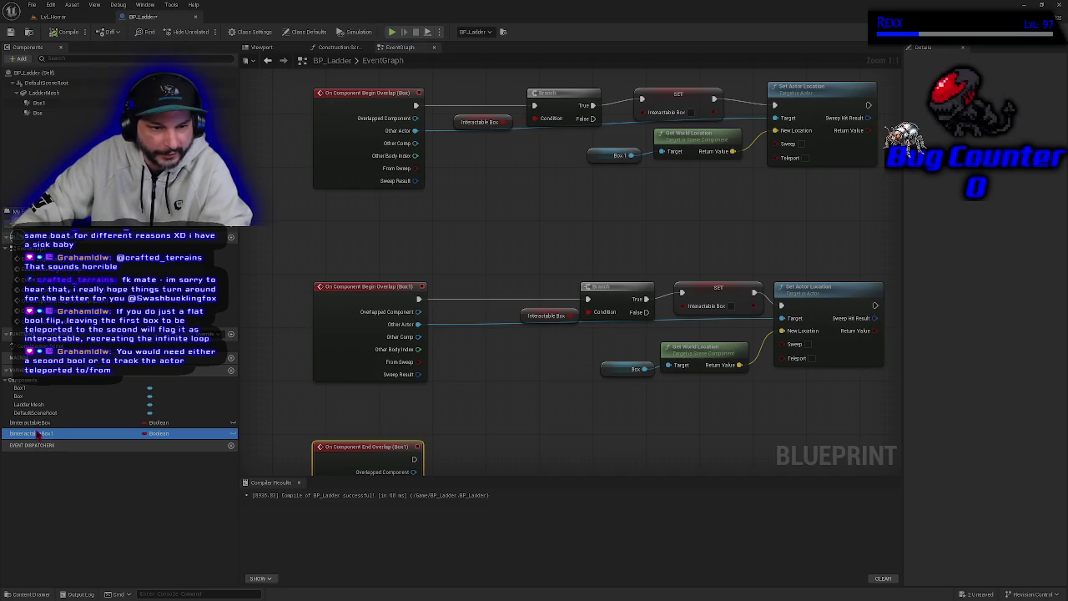
pyautogui.moveTo(40, 434)
pyautogui.mouseDown()
pyautogui.moveTo(219, 427)
pyautogui.moveTo(448, 376)
pyautogui.moveTo(532, 322)
pyautogui.mouseUp()
pyautogui.click(531, 315)
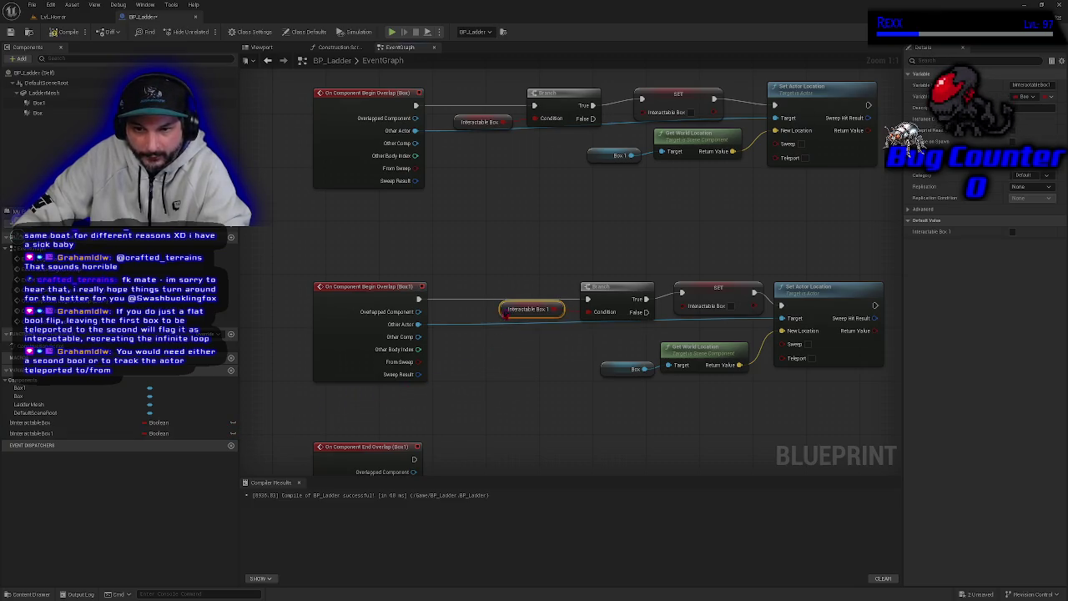
pyautogui.moveTo(50, 433)
pyautogui.mouseDown()
pyautogui.moveTo(476, 392)
pyautogui.moveTo(647, 312)
pyautogui.moveTo(705, 305)
pyautogui.mouseUp()
pyautogui.moveTo(523, 383); pyautogui.dragTo(502, 398)
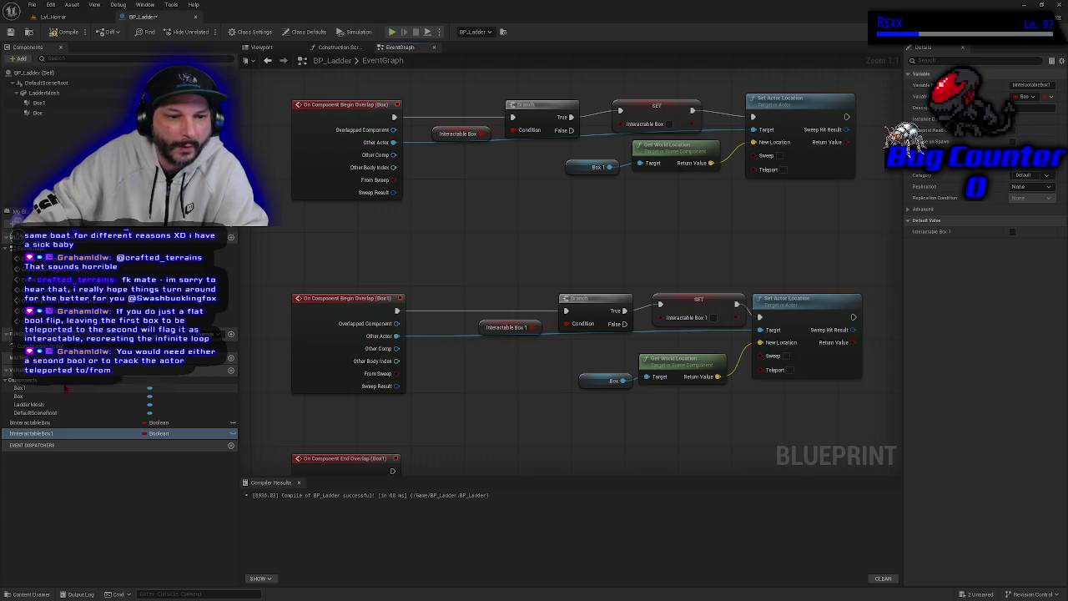
pyautogui.click(27, 434)
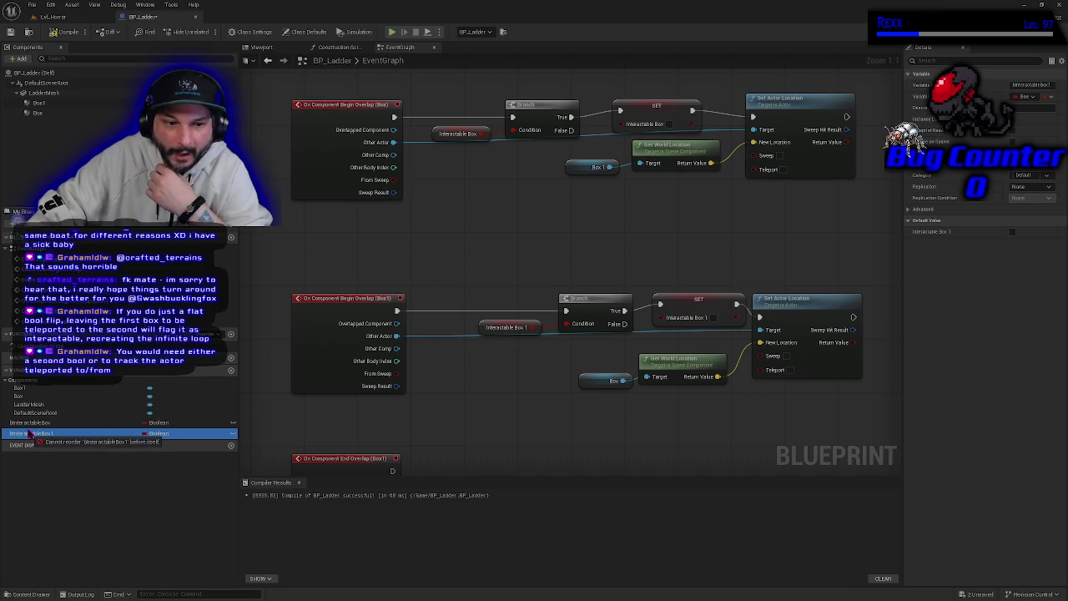
# Nudge the Interactable Box 1 getter right and compile BP_Ladder
pyautogui.click(546, 398)
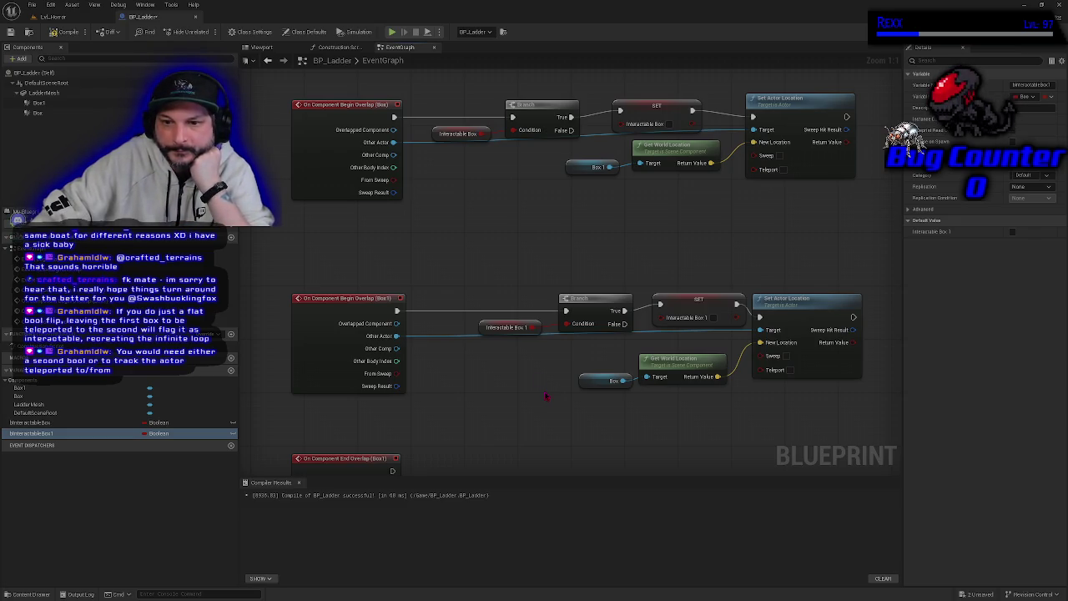
pyautogui.moveTo(479, 327)
pyautogui.mouseDown()
pyautogui.moveTo(492, 321)
pyautogui.moveTo(485, 327)
pyautogui.mouseUp()
pyautogui.click(492, 354)
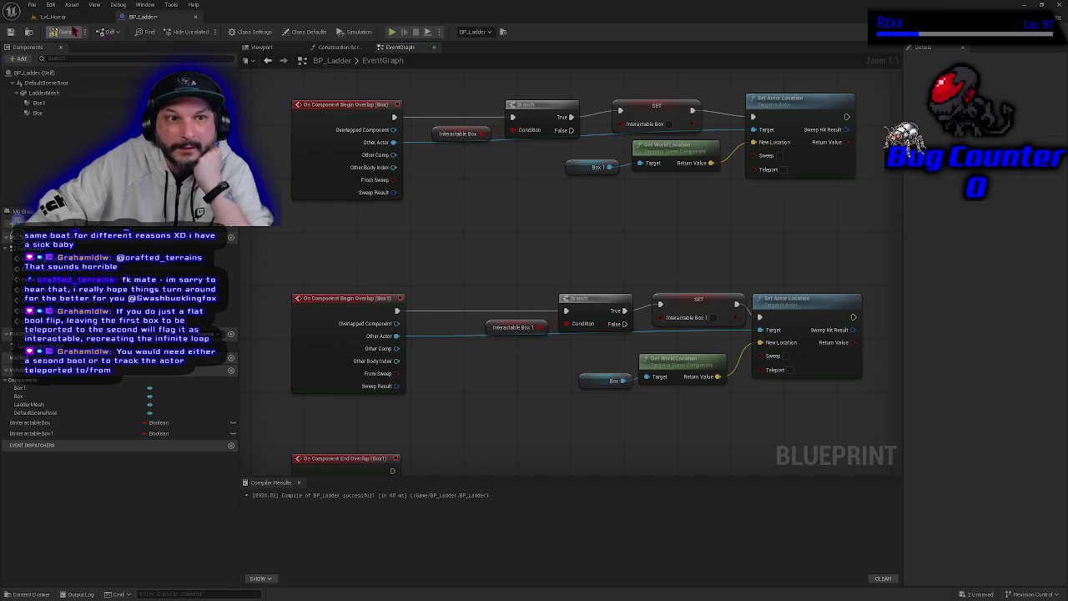
pyautogui.click(65, 33)
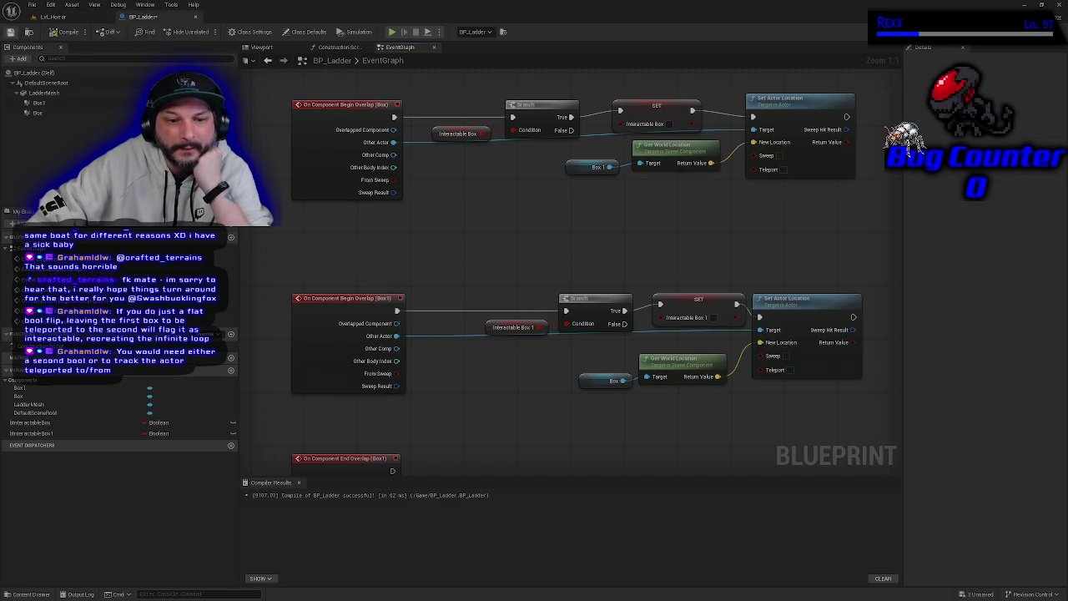
# Verify the upper chain uses Interactable Box and the lower chain Interactable Box 1
pyautogui.click(342, 153)
pyautogui.click(450, 135)
pyautogui.click(659, 104)
pyautogui.click(442, 129)
pyautogui.click(647, 112)
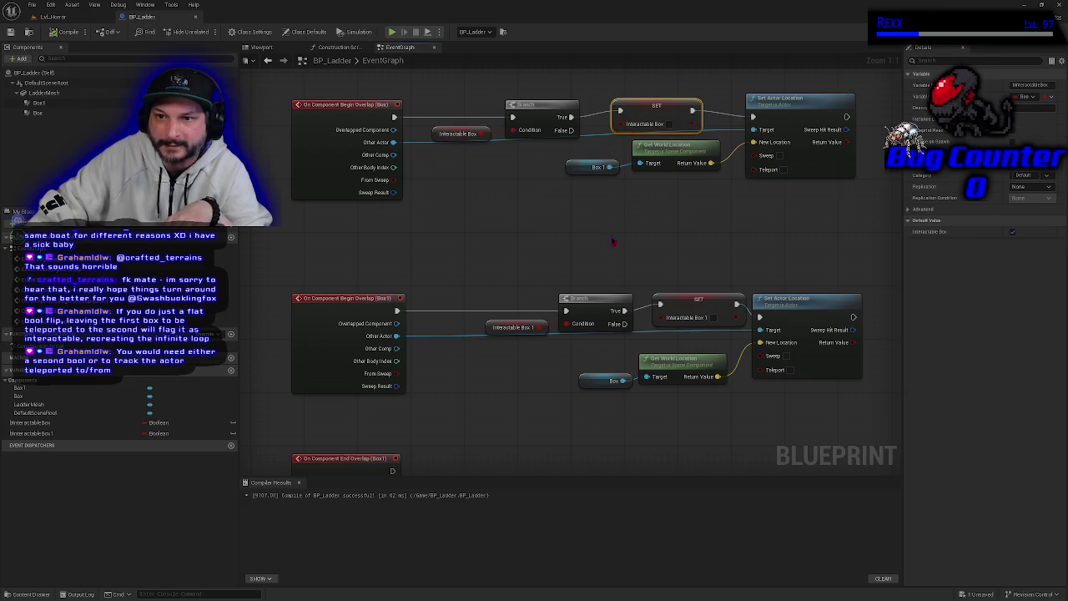
pyautogui.click(496, 329)
pyautogui.click(684, 303)
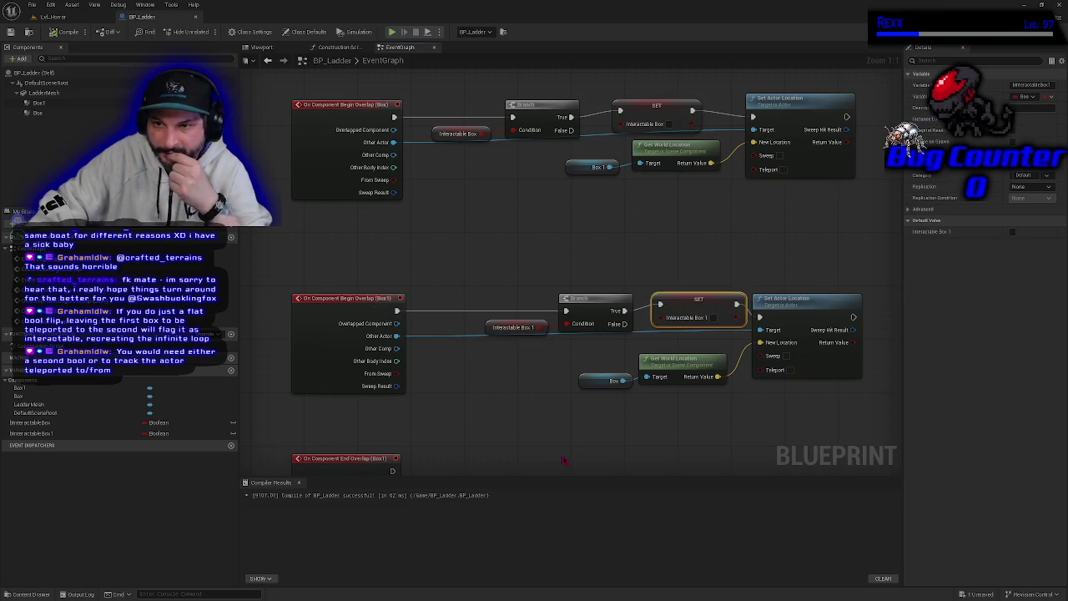
pyautogui.moveTo(545, 451); pyautogui.dragTo(519, 446)
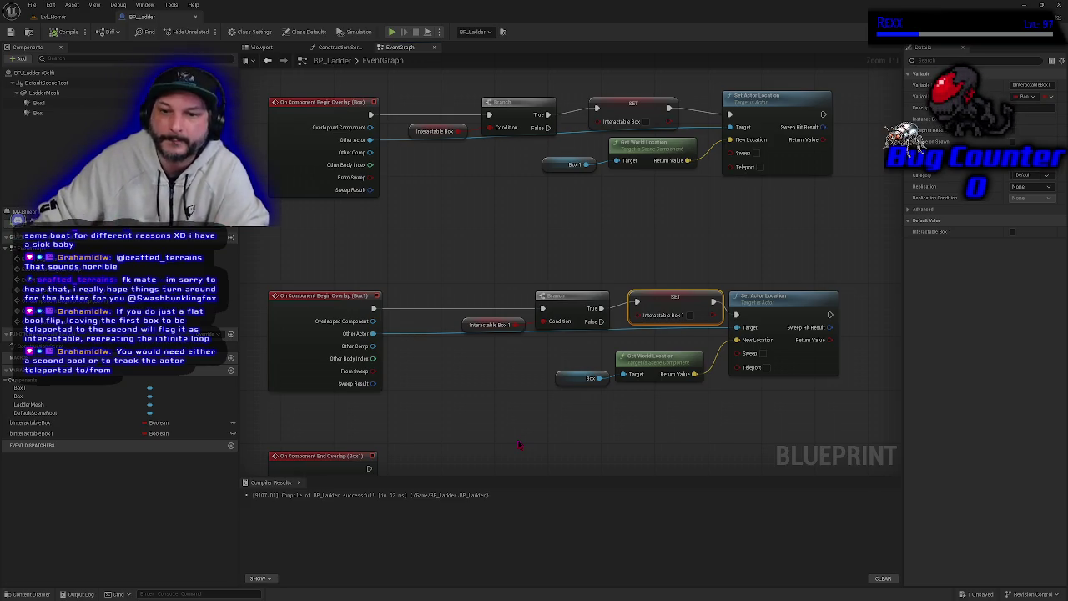
pyautogui.scroll(-1, 500, 312)
pyautogui.scroll(1, 500, 312)
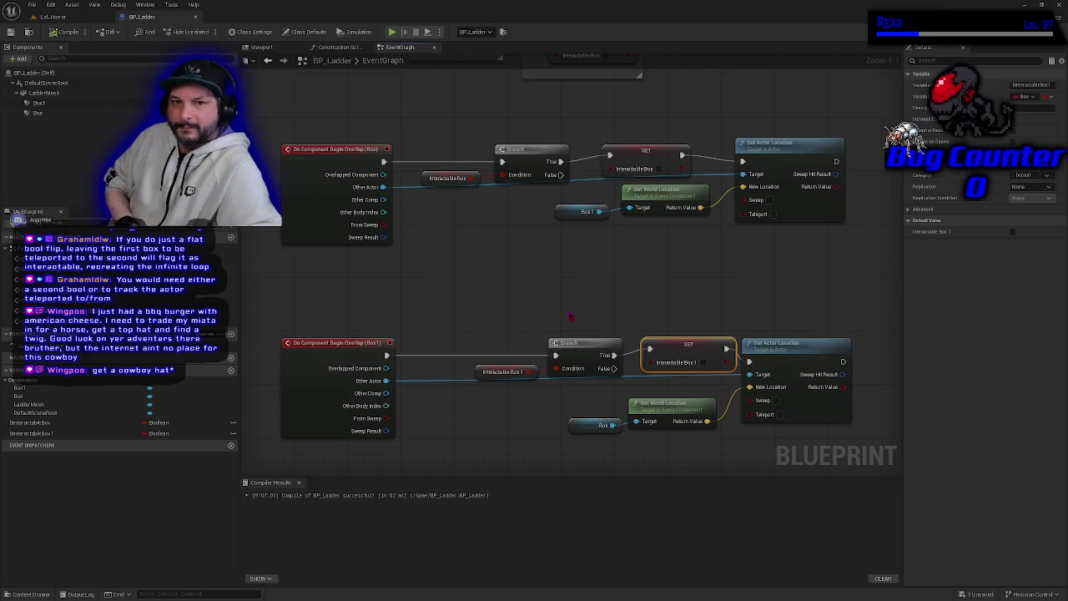
pyautogui.moveTo(340, 104)
pyautogui.mouseDown()
pyautogui.moveTo(399, 142)
pyautogui.moveTo(723, 250)
pyautogui.mouseUp()
# Zoom out and pan down to the Box and Box1 End Overlap events, selecting both
pyautogui.moveTo(340, 297)
pyautogui.mouseDown()
pyautogui.moveTo(734, 380)
pyautogui.moveTo(799, 440)
pyautogui.mouseUp()
pyautogui.scroll(-2, 737, 448)
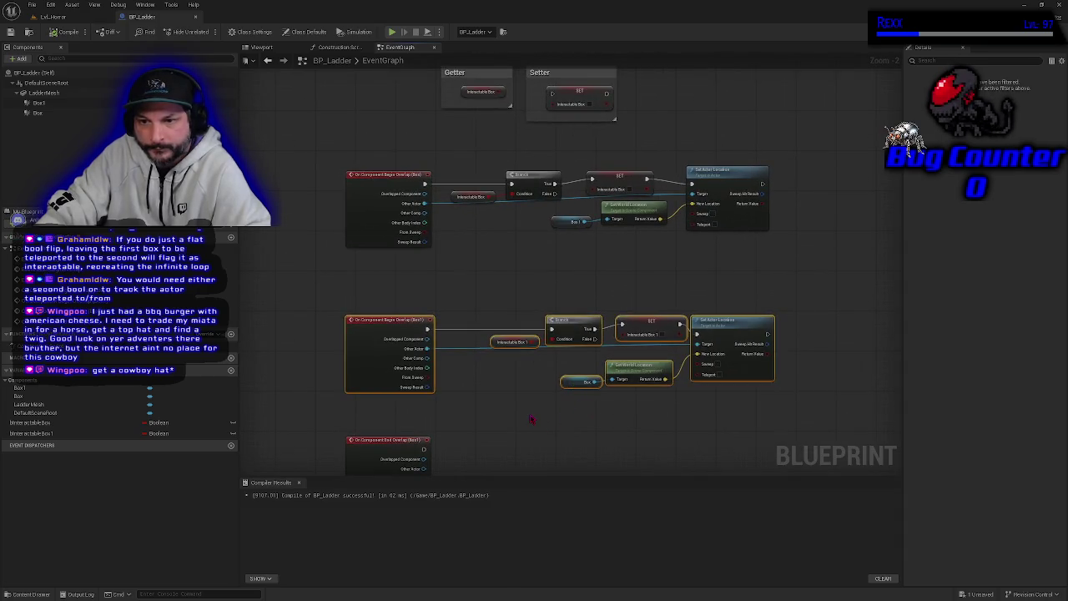
pyautogui.moveTo(531, 420); pyautogui.dragTo(534, 244)
pyautogui.moveTo(314, 258)
pyautogui.mouseDown()
pyautogui.moveTo(441, 401)
pyautogui.moveTo(431, 425)
pyautogui.moveTo(474, 443)
pyautogui.mouseUp()
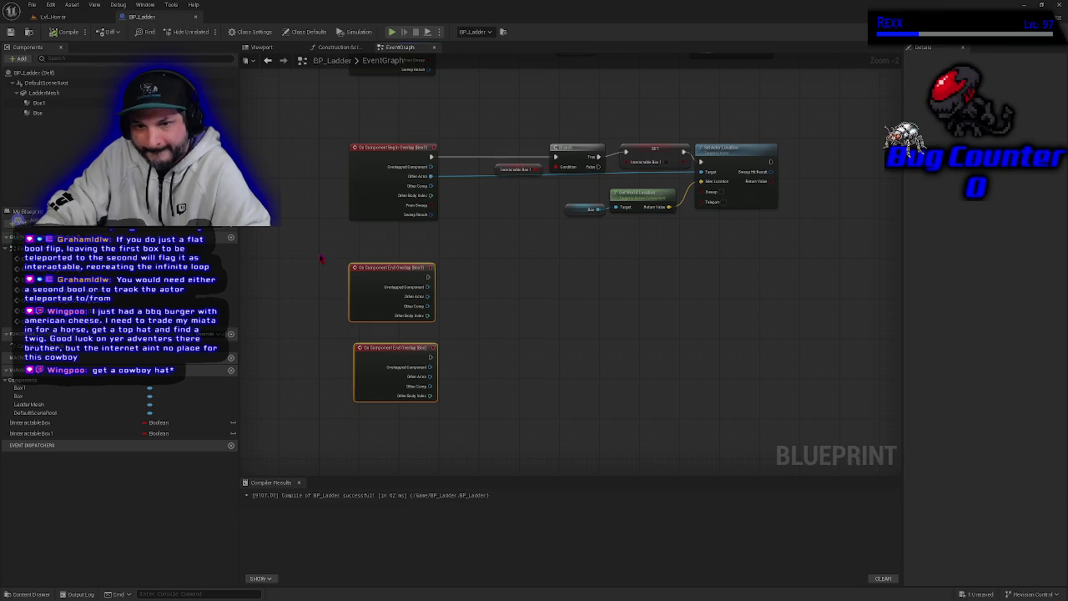
pyautogui.scroll(1, 453, 305)
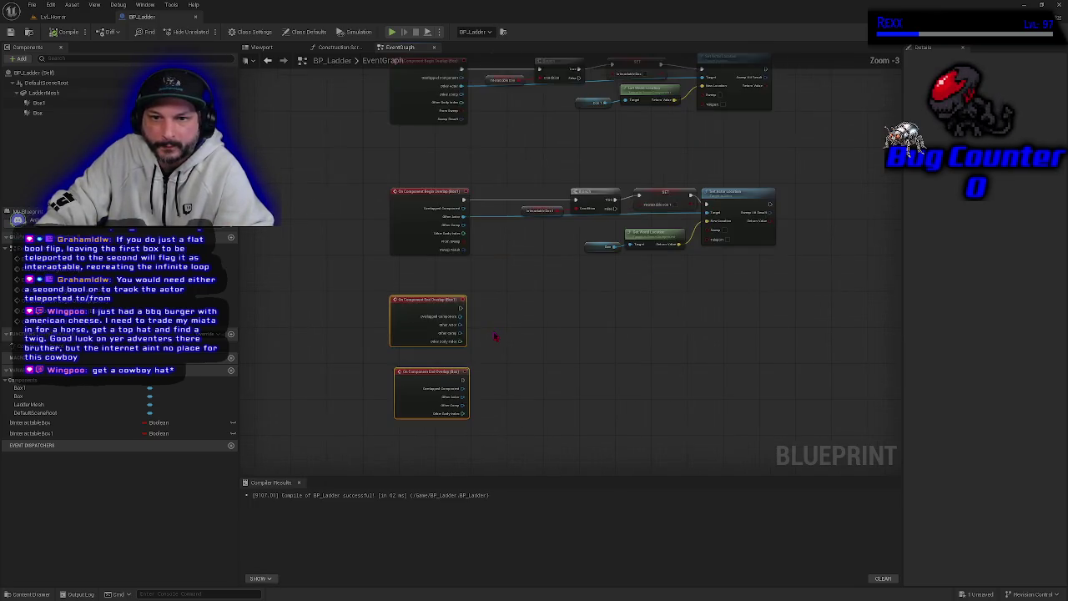
pyautogui.scroll(-1, 491, 338)
pyautogui.moveTo(461, 363); pyautogui.dragTo(452, 373)
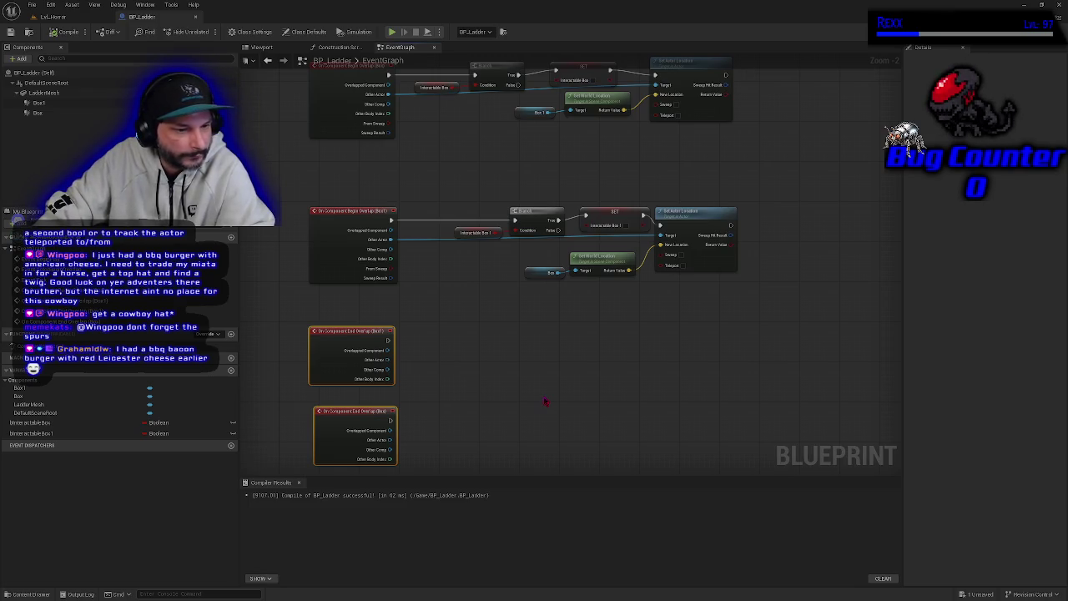
pyautogui.moveTo(533, 367); pyautogui.dragTo(550, 368)
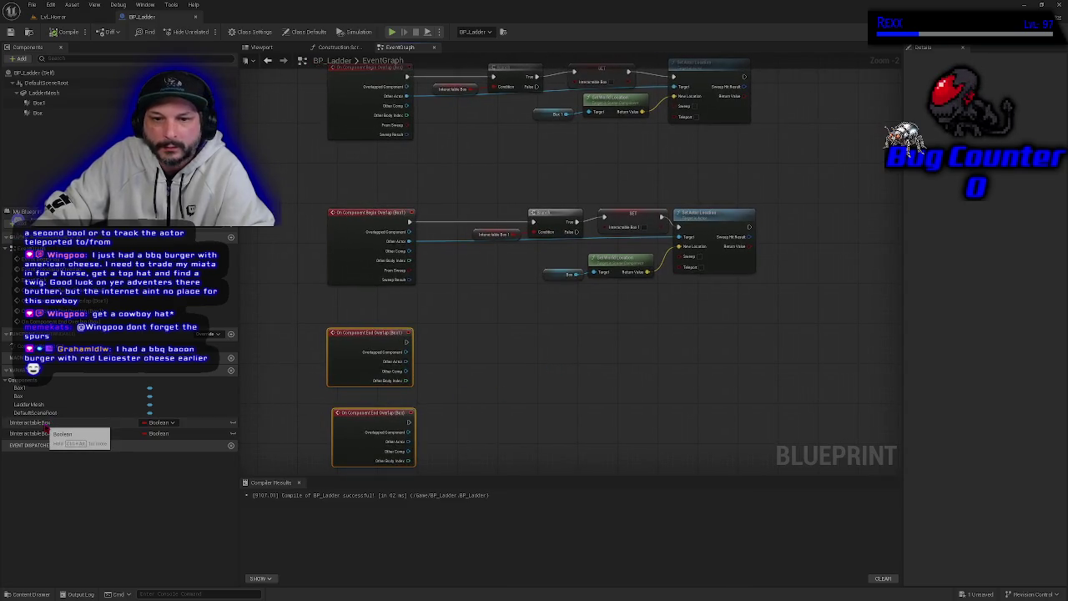
# Reset Interactable Box on Box1's End Overlap and Interactable Box 1 on Box's End Overlap, then compile
pyautogui.moveTo(46, 423)
pyautogui.mouseDown()
pyautogui.moveTo(489, 376)
pyautogui.moveTo(443, 349)
pyautogui.moveTo(482, 359)
pyautogui.mouseUp()
pyautogui.click(468, 367)
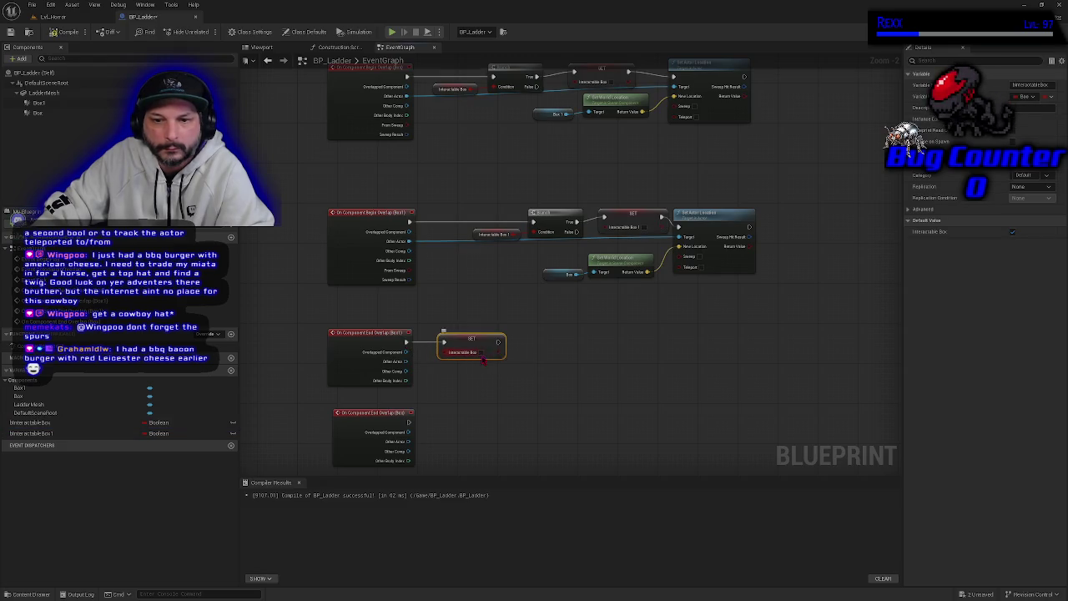
pyautogui.moveTo(56, 433)
pyautogui.mouseDown()
pyautogui.moveTo(451, 428)
pyautogui.moveTo(405, 423)
pyautogui.mouseUp()
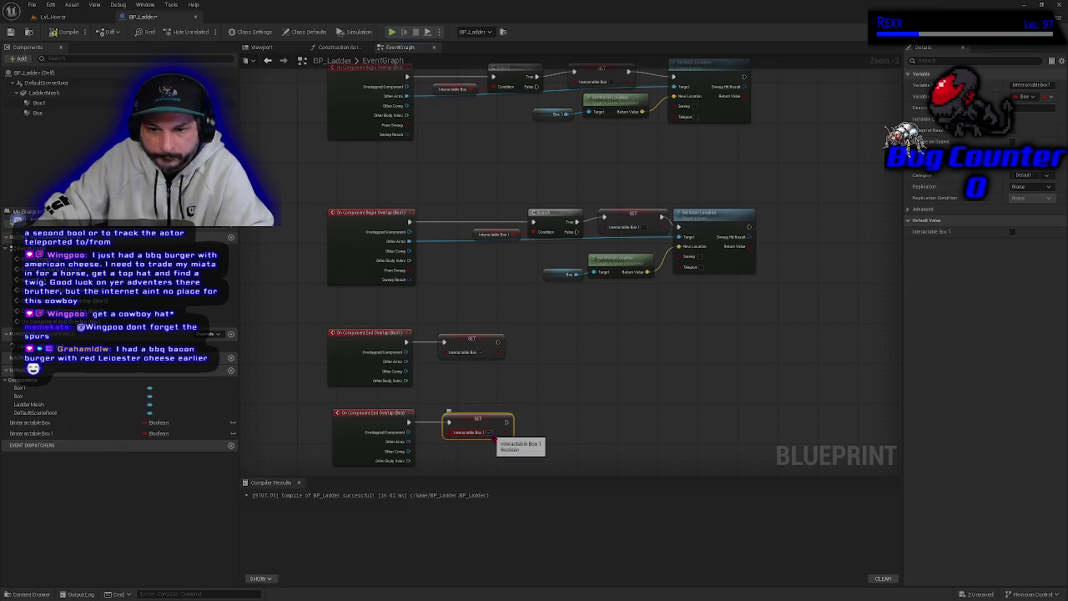
pyautogui.moveTo(565, 434); pyautogui.dragTo(556, 365)
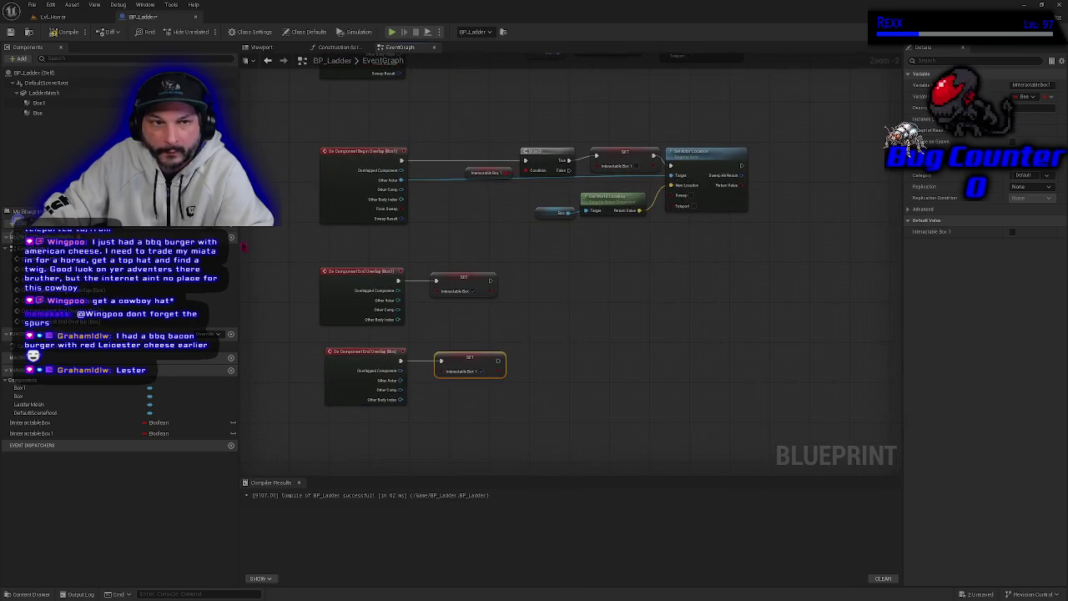
pyautogui.click(54, 34)
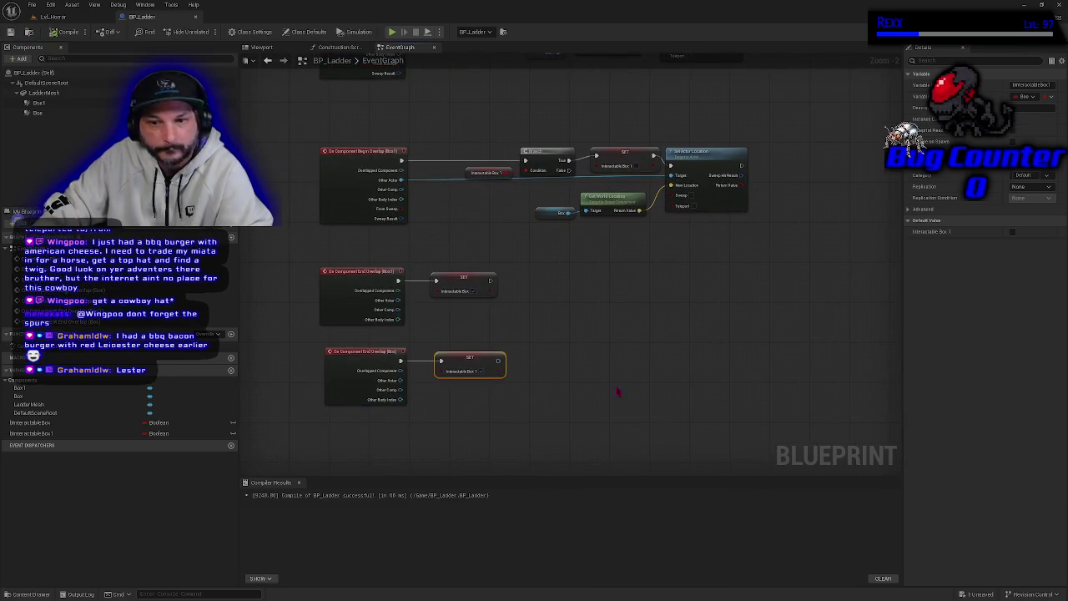
pyautogui.scroll(1, 620, 365)
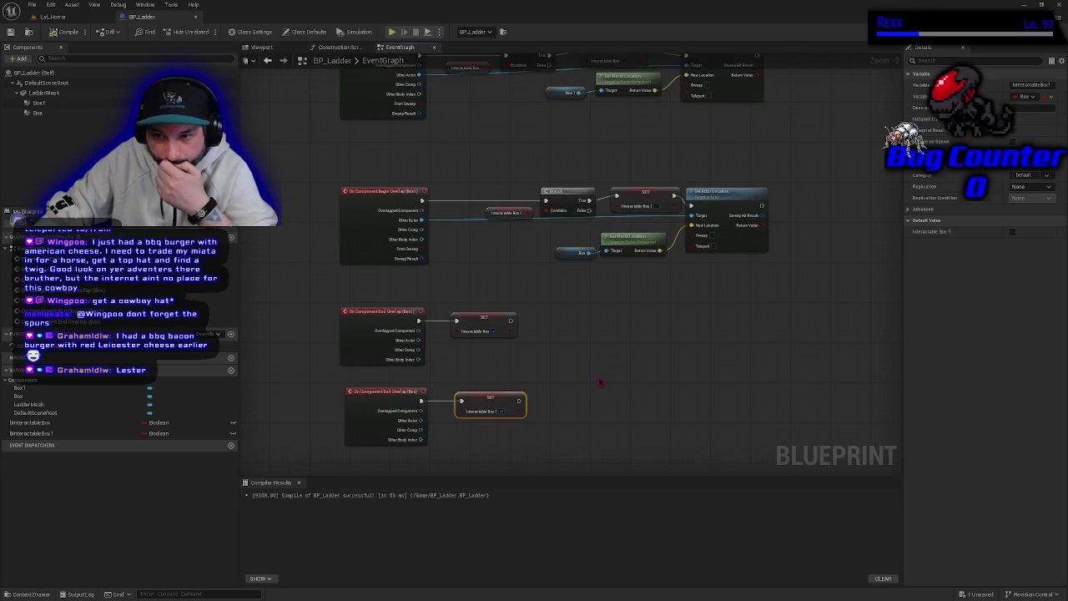
pyautogui.scroll(1, 510, 428)
pyautogui.moveTo(492, 458)
pyautogui.mouseDown()
pyautogui.moveTo(679, 384)
pyautogui.moveTo(644, 398)
pyautogui.mouseUp()
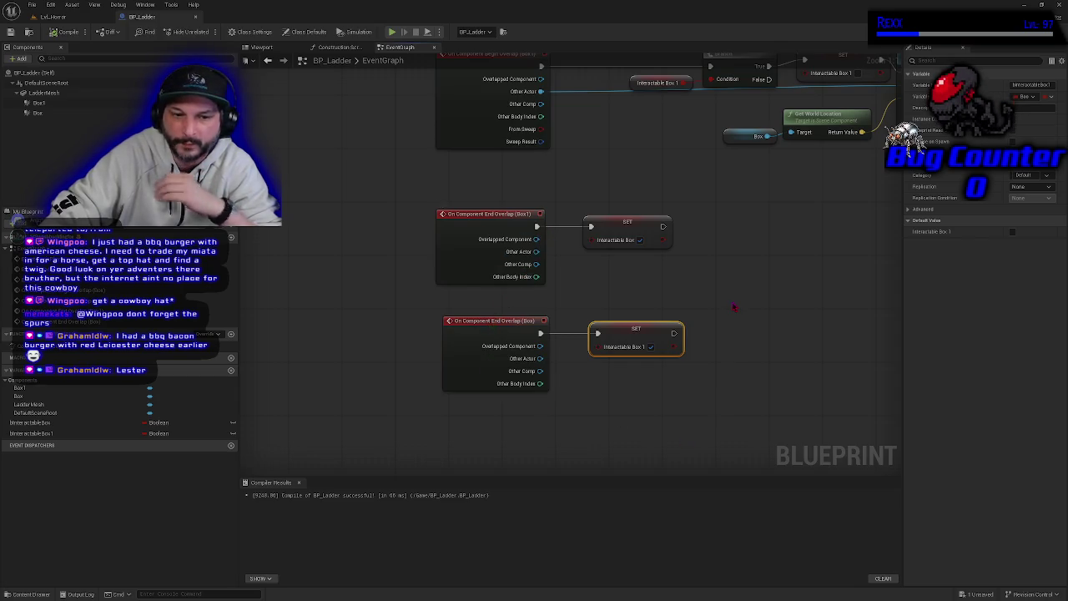
pyautogui.moveTo(733, 307)
pyautogui.mouseDown()
pyautogui.moveTo(626, 458)
pyautogui.moveTo(635, 492)
pyautogui.moveTo(668, 278)
pyautogui.mouseUp()
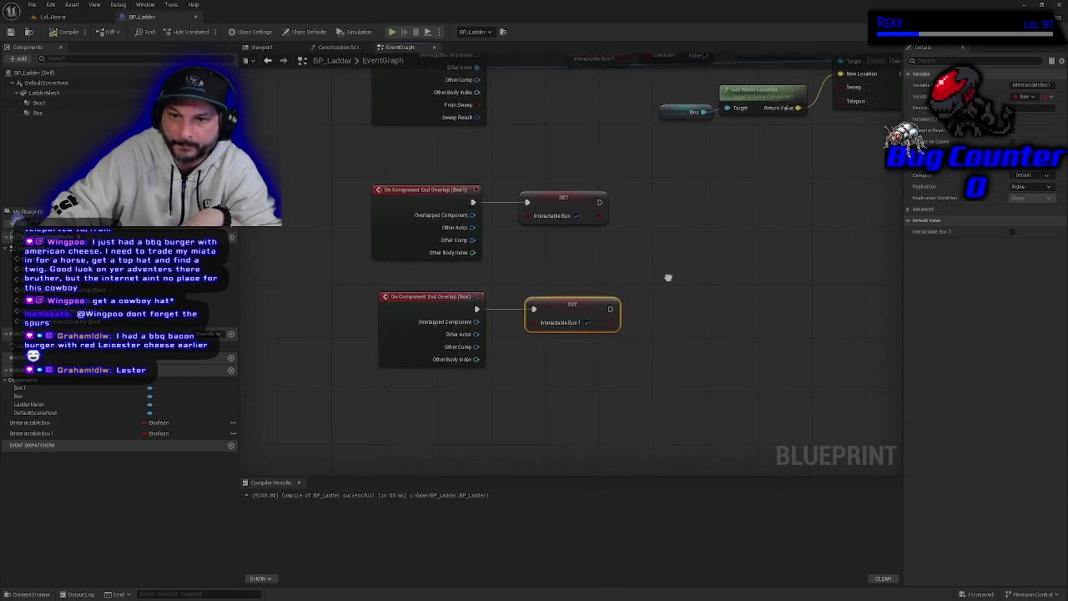
# Inspect both End Overlap reset SET nodes and the Begin Overlap (Box) chain's Interactable Box variable
pyautogui.moveTo(550, 261); pyautogui.dragTo(556, 288)
pyautogui.click(566, 220)
pyautogui.click(579, 328)
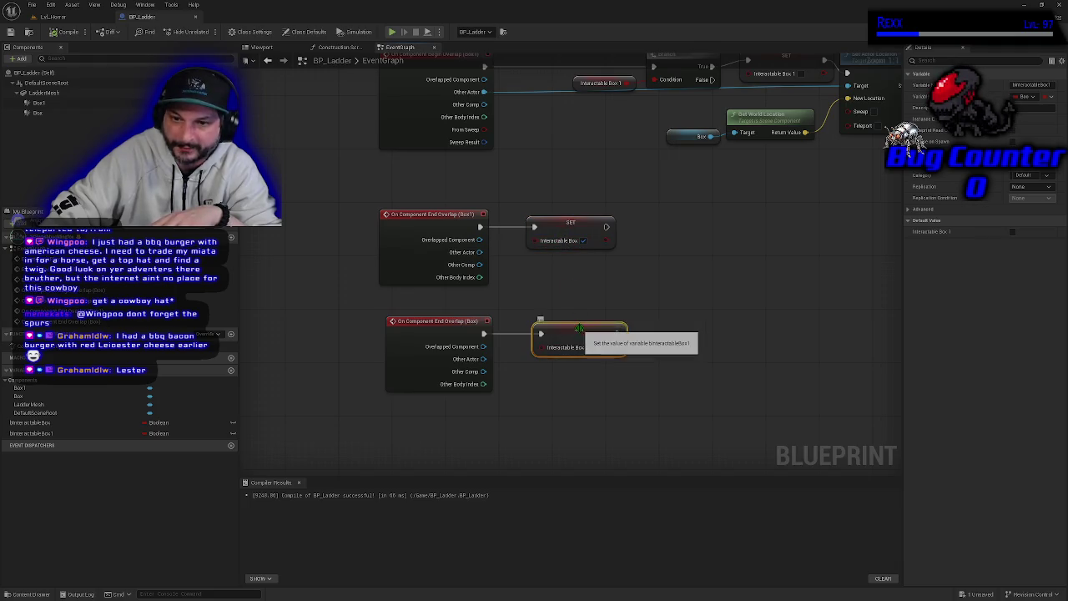
pyautogui.click(555, 271)
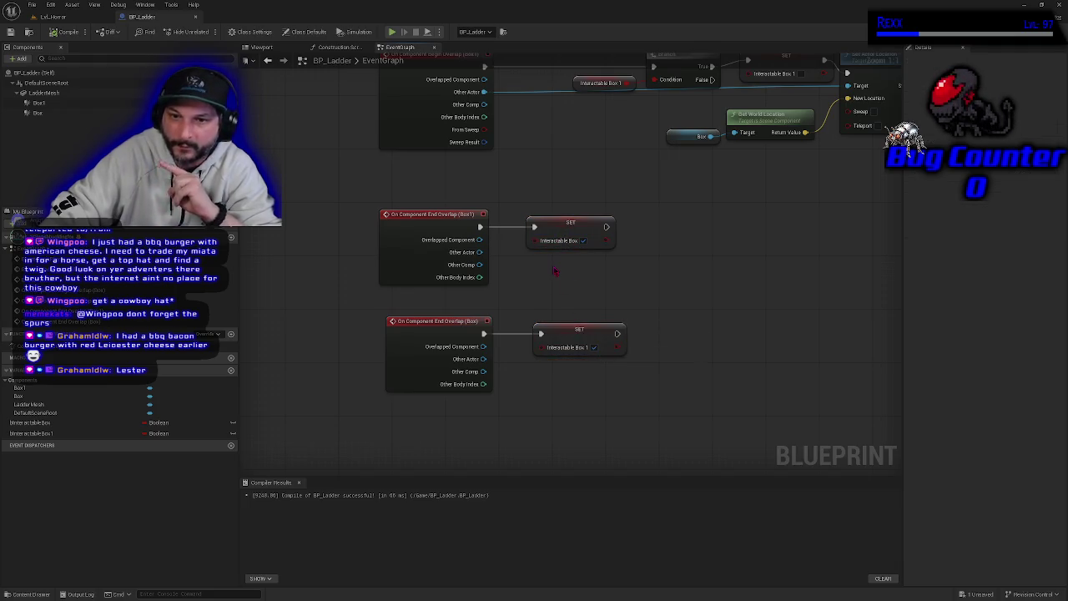
pyautogui.moveTo(555, 256); pyautogui.dragTo(495, 413)
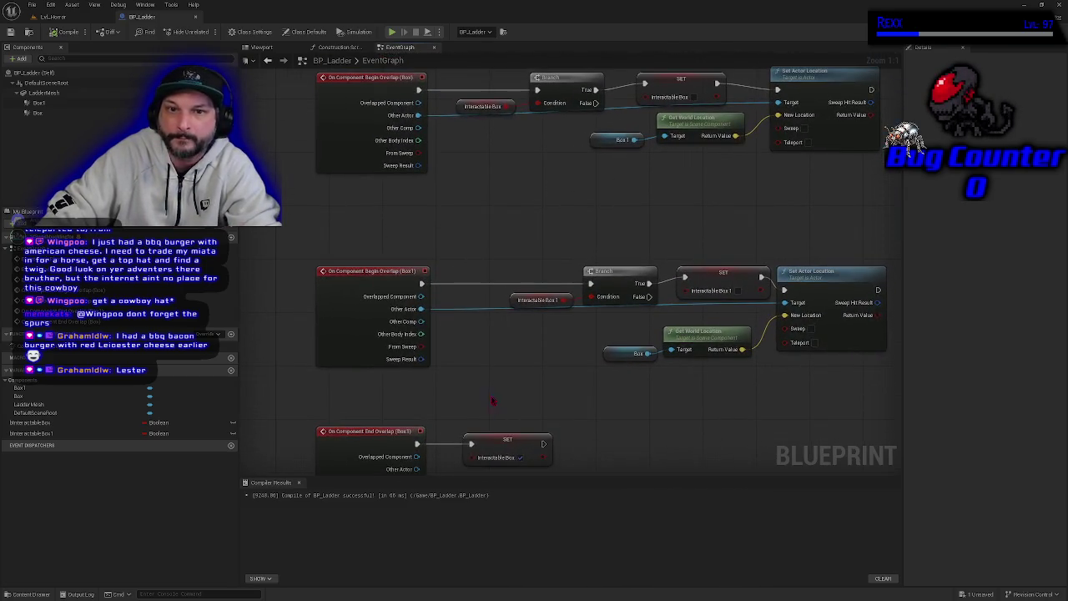
pyautogui.click(331, 89)
pyautogui.moveTo(332, 89); pyautogui.dragTo(349, 145)
pyautogui.click(469, 160)
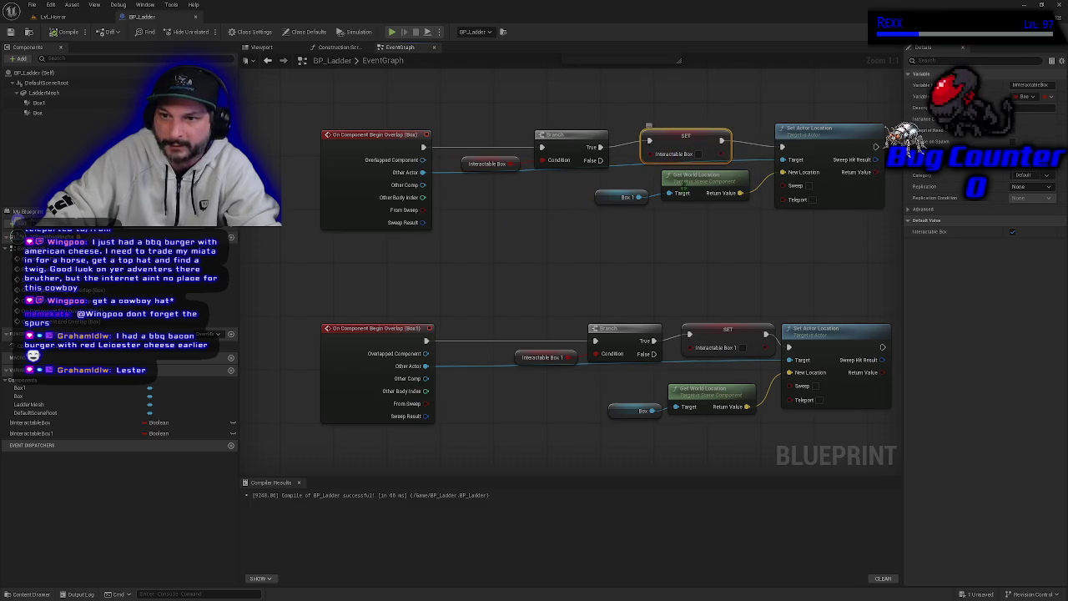
# Review the End Overlap events and Box1 chain, then switch to the Lvl_Horror level
pyautogui.moveTo(611, 288)
pyautogui.mouseDown()
pyautogui.moveTo(635, 168)
pyautogui.moveTo(631, 35)
pyautogui.mouseUp()
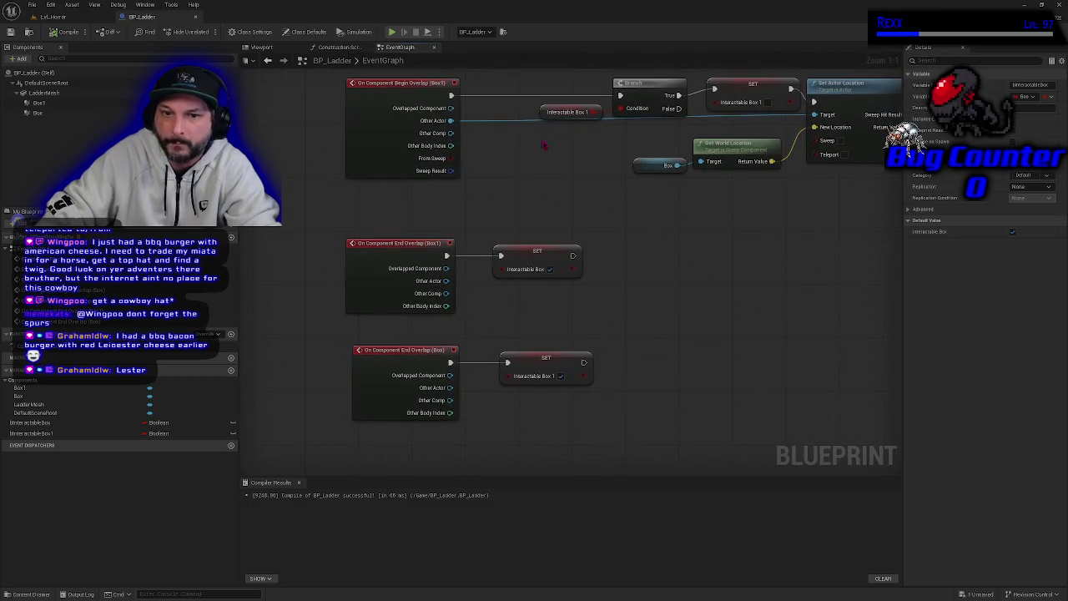
pyautogui.click(382, 272)
pyautogui.moveTo(498, 195)
pyautogui.mouseDown()
pyautogui.moveTo(496, 393)
pyautogui.moveTo(478, 204)
pyautogui.mouseUp()
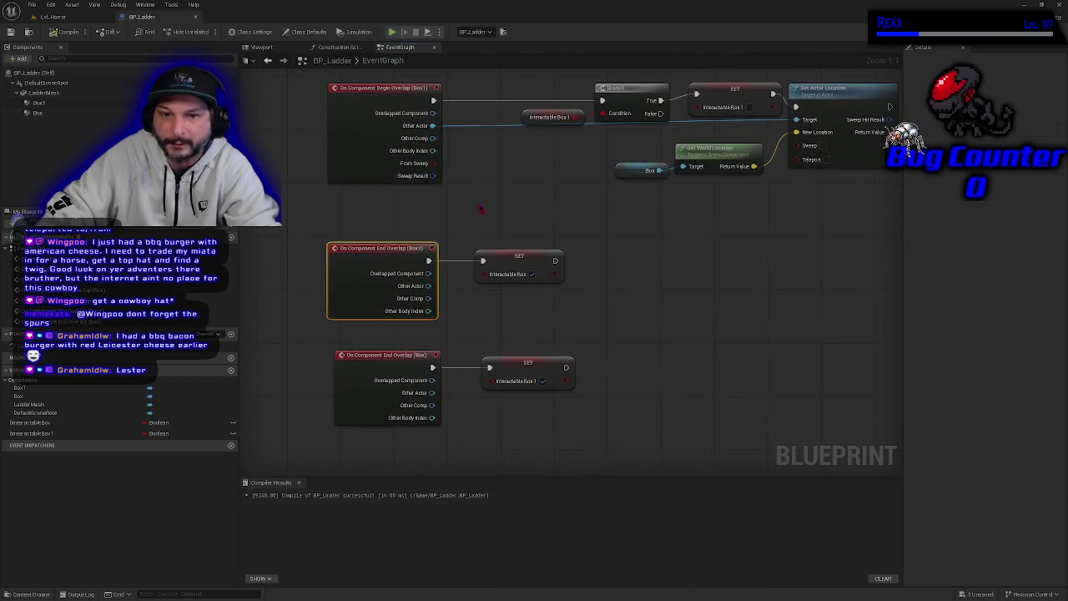
pyautogui.click(424, 353)
pyautogui.moveTo(424, 353)
pyautogui.mouseDown()
pyautogui.moveTo(476, 302)
pyautogui.moveTo(381, 413)
pyautogui.moveTo(407, 515)
pyautogui.moveTo(391, 555)
pyautogui.mouseUp()
pyautogui.moveTo(491, 581)
pyautogui.mouseDown()
pyautogui.moveTo(509, 370)
pyautogui.moveTo(500, 394)
pyautogui.moveTo(533, 184)
pyautogui.mouseUp()
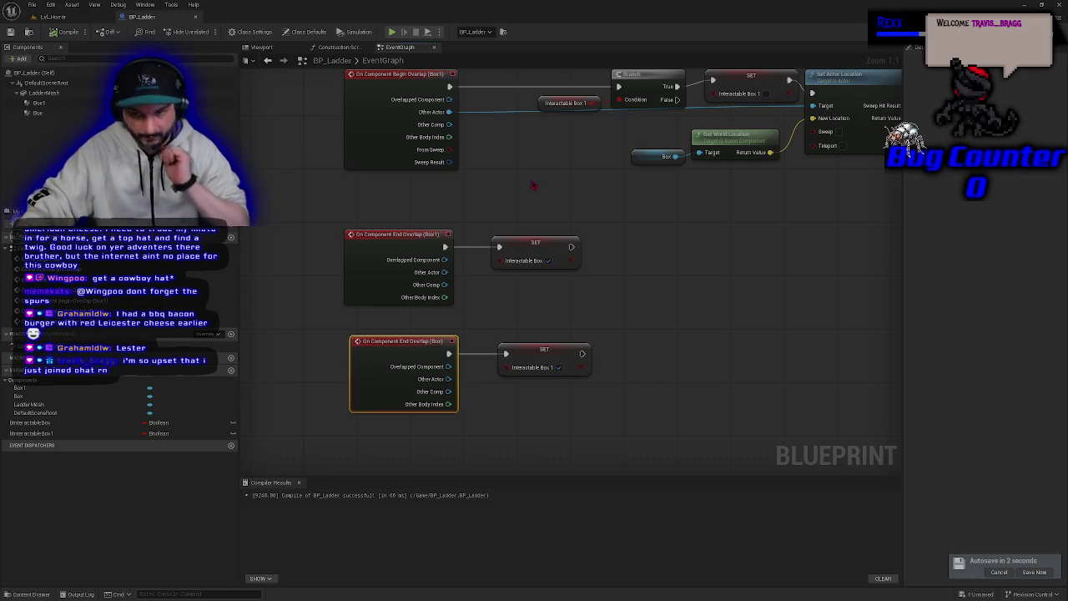
pyautogui.moveTo(575, 193)
pyautogui.mouseDown()
pyautogui.moveTo(499, 436)
pyautogui.moveTo(510, 361)
pyautogui.moveTo(587, 164)
pyautogui.moveTo(639, 231)
pyautogui.moveTo(627, 260)
pyautogui.moveTo(496, 391)
pyautogui.moveTo(500, 415)
pyautogui.mouseUp()
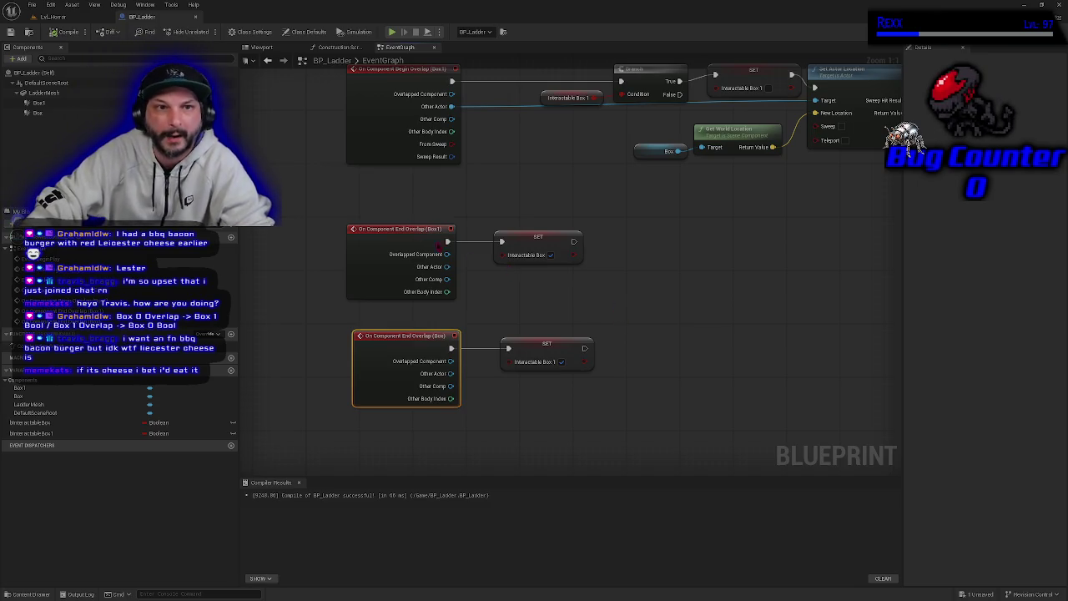
pyautogui.click(81, 17)
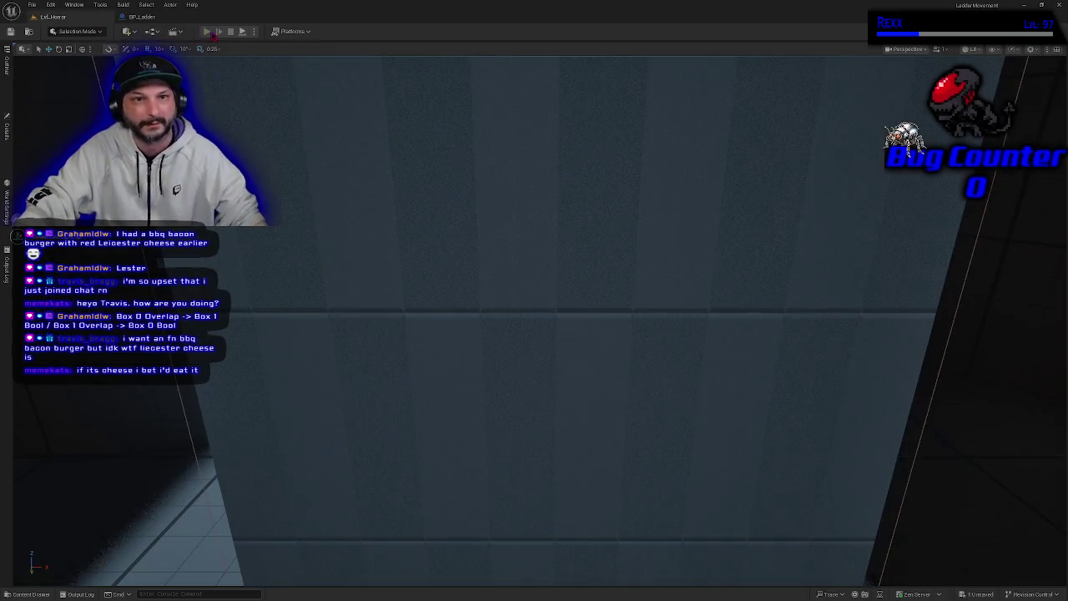
# Play-test the level by walking forward, dismiss the infinite-loop Message Log, and return to BP_Ladder
pyautogui.click(213, 34)
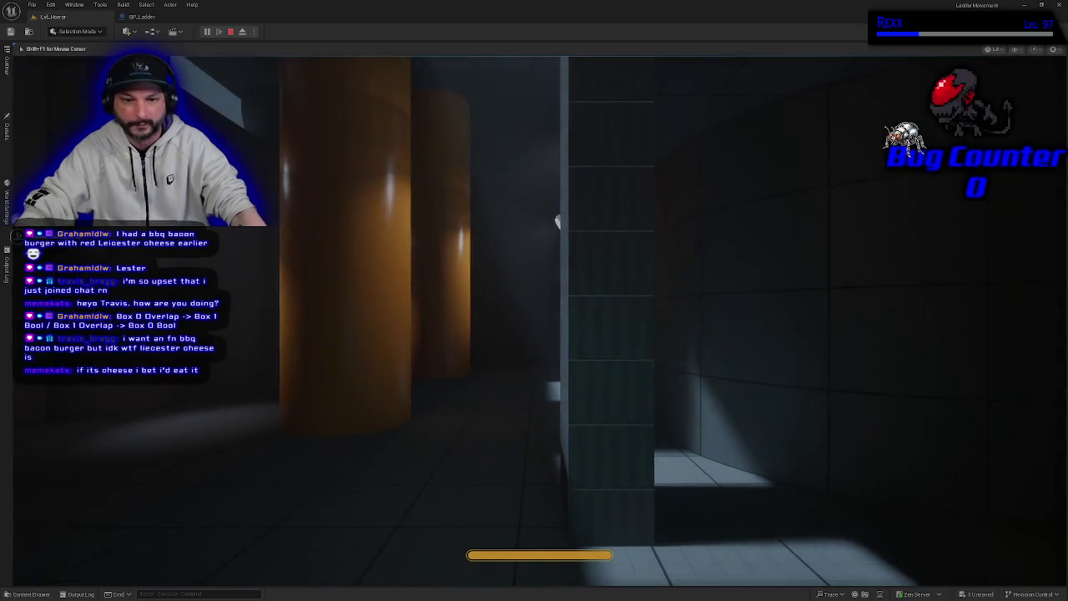
pyautogui.press('w')
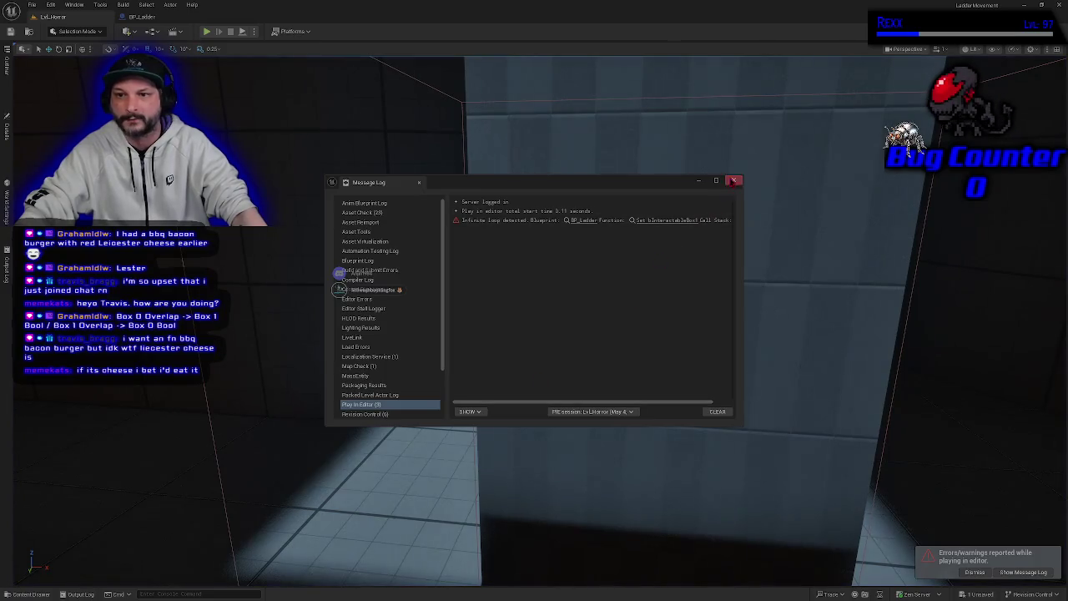
pyautogui.click(733, 180)
pyautogui.click(137, 17)
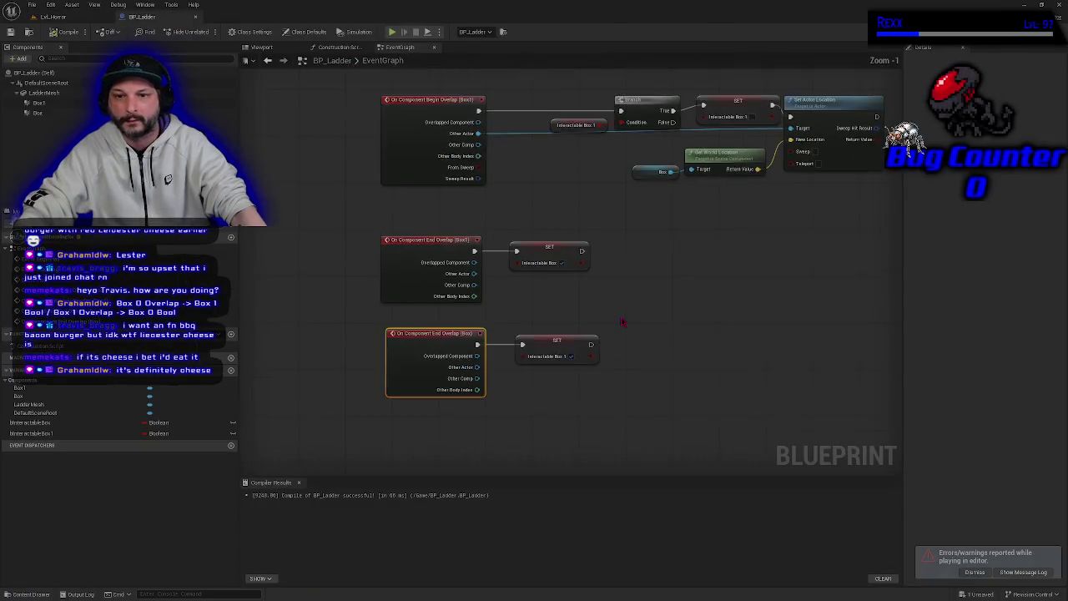
# Inspect the Box Begin Overlap chain and the Box1 End Overlap's SET Interactable Box node
pyautogui.scroll(-1, 621, 322)
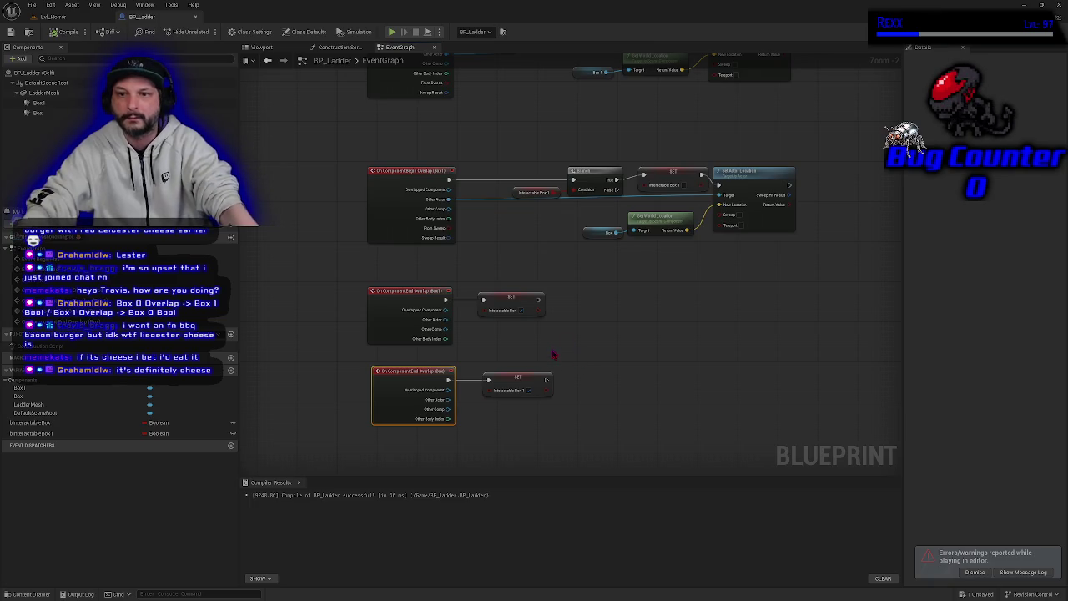
pyautogui.scroll(-1, 559, 388)
pyautogui.click(398, 102)
pyautogui.click(543, 107)
pyautogui.click(494, 124)
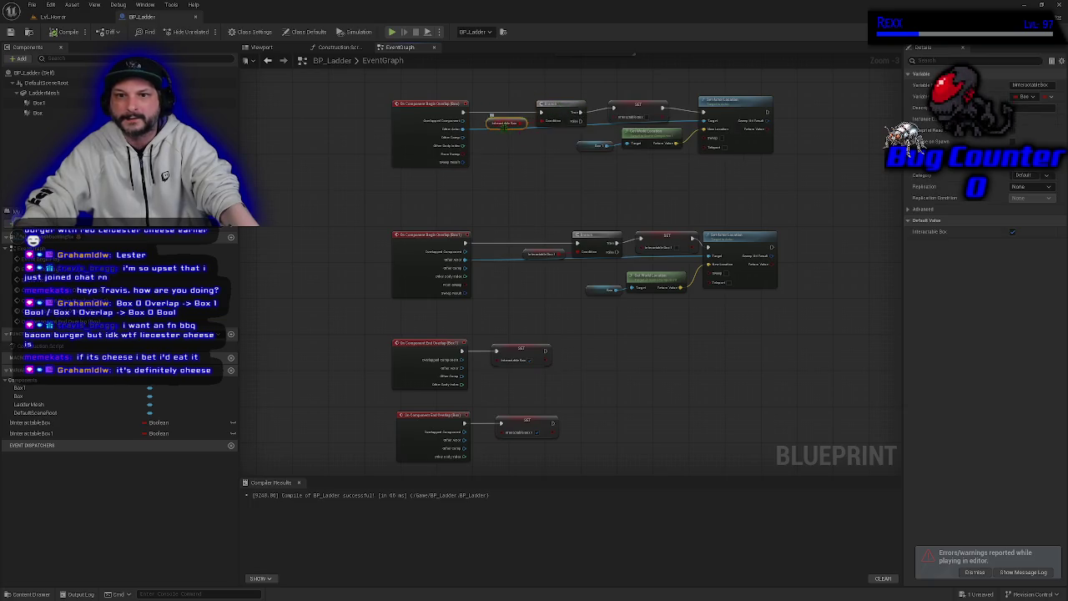
pyautogui.click(564, 102)
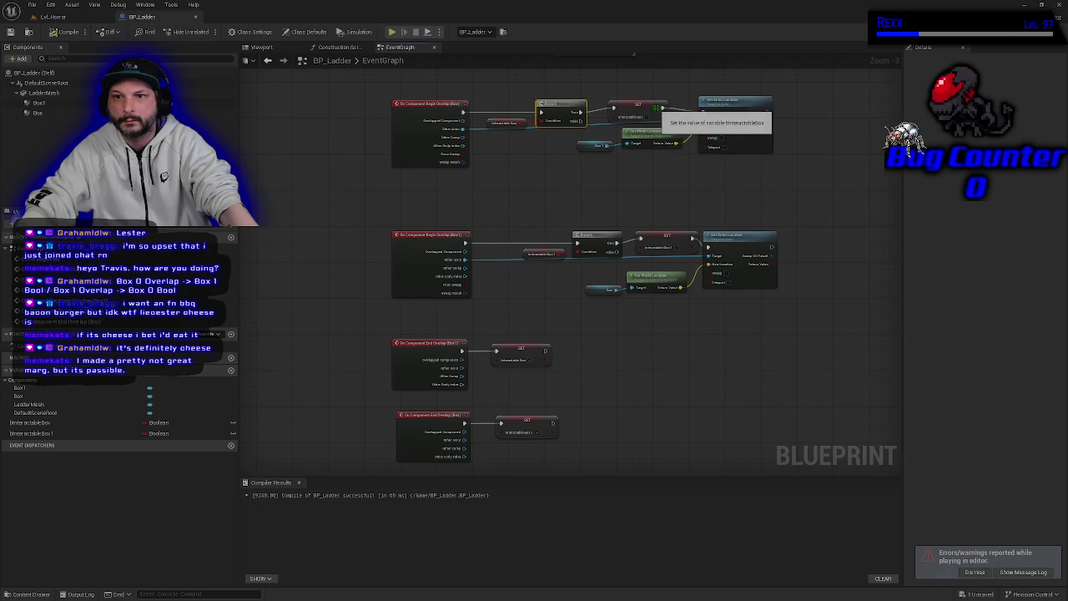
pyautogui.click(742, 100)
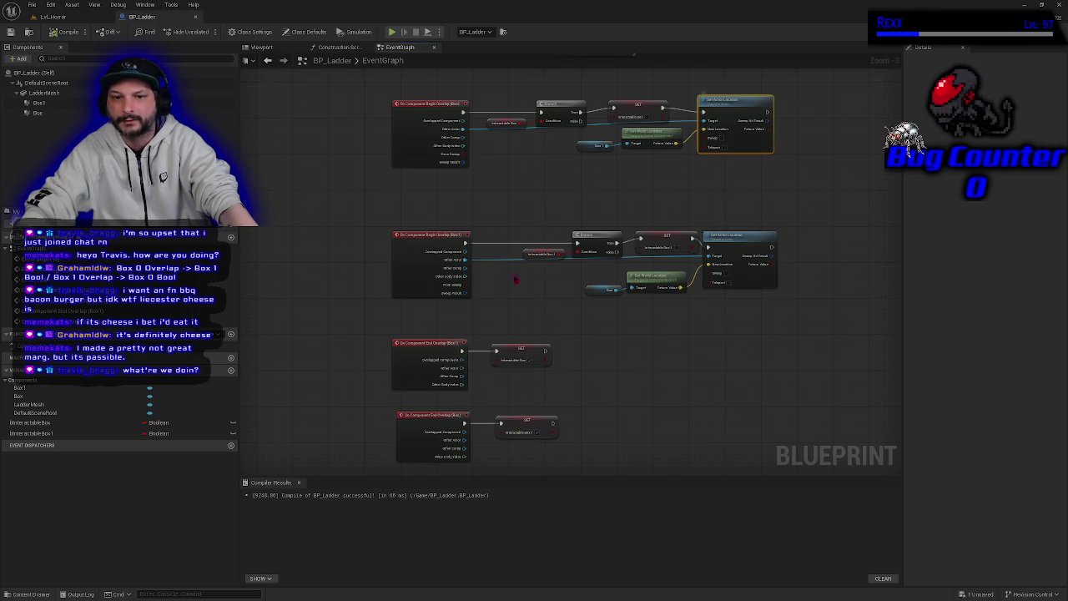
pyautogui.click(412, 373)
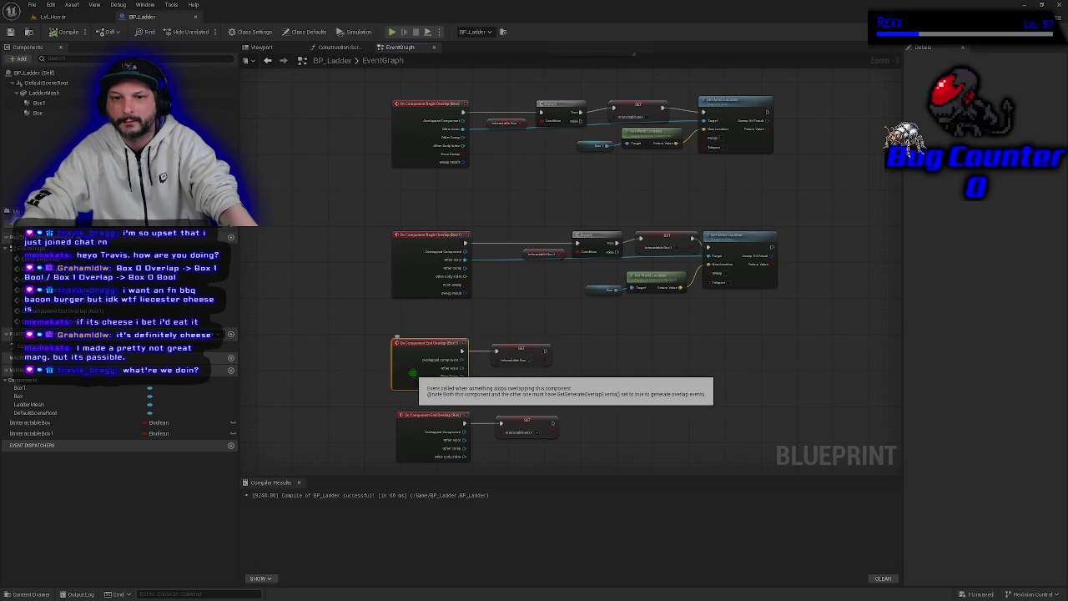
pyautogui.click(522, 354)
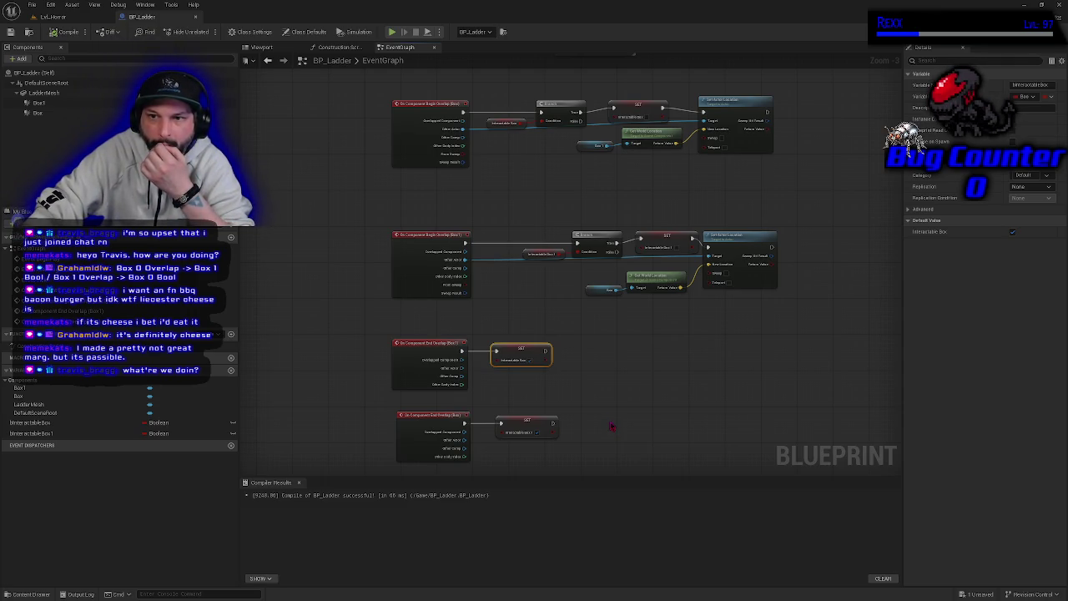
# Place the lower SET node between Branch and Set Actor Location in the Box1 chain
pyautogui.moveTo(627, 181); pyautogui.dragTo(620, 228)
pyautogui.click(651, 284)
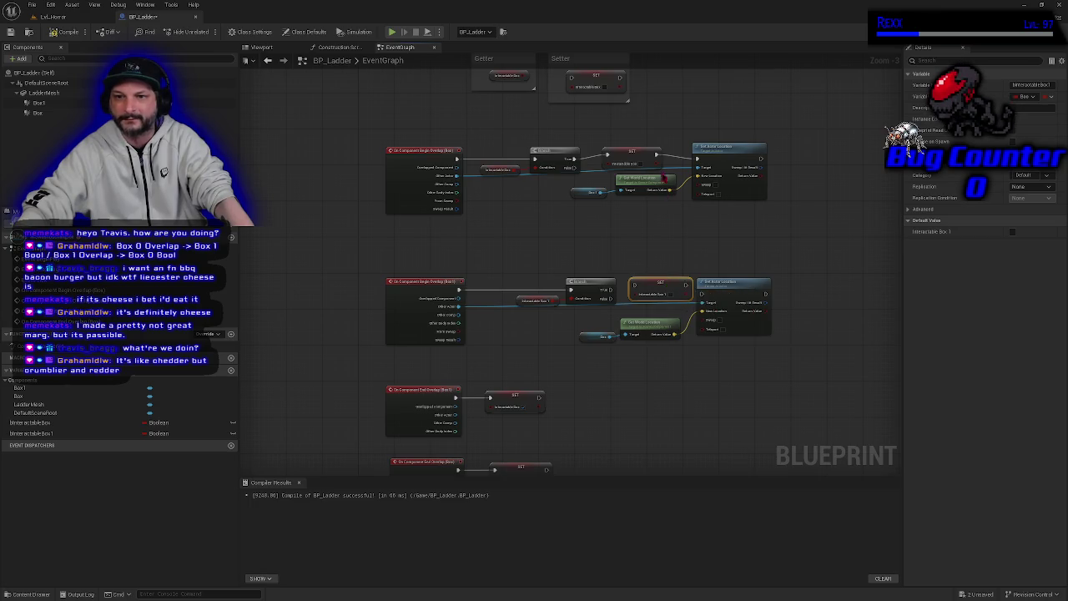
pyautogui.moveTo(659, 288); pyautogui.dragTo(660, 264)
pyautogui.moveTo(638, 157)
pyautogui.mouseDown()
pyautogui.moveTo(647, 229)
pyautogui.moveTo(636, 156)
pyautogui.moveTo(701, 158)
pyautogui.mouseUp()
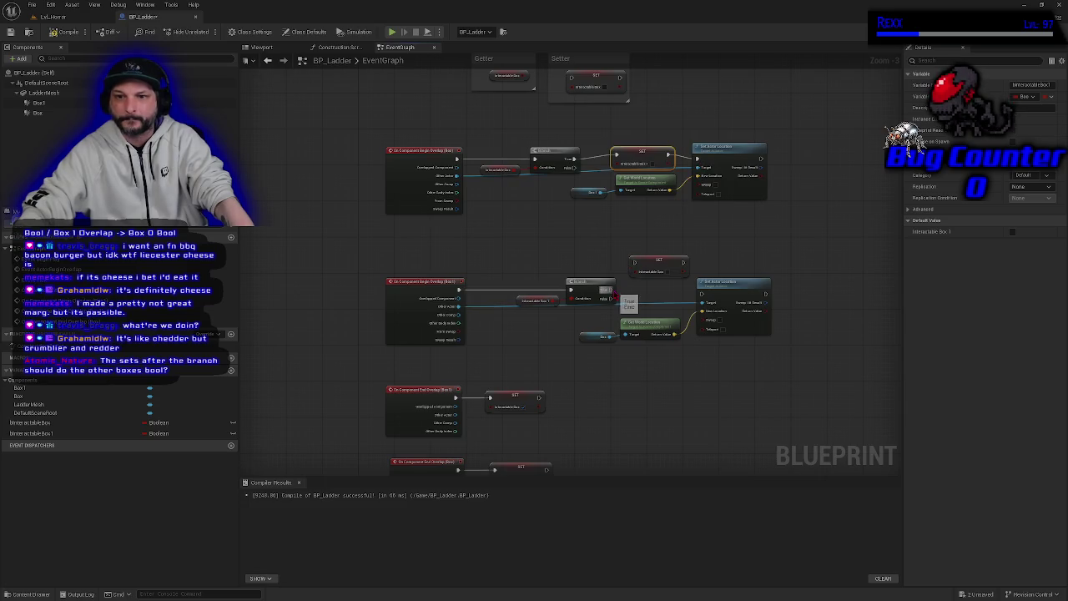
pyautogui.moveTo(683, 263); pyautogui.dragTo(704, 298)
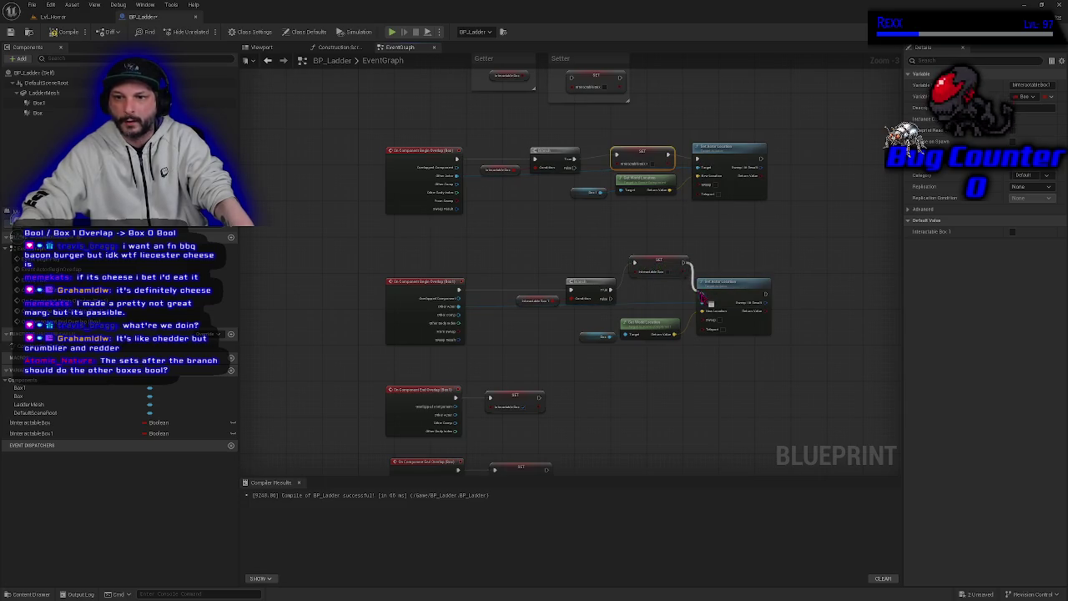
pyautogui.moveTo(659, 262); pyautogui.dragTo(658, 283)
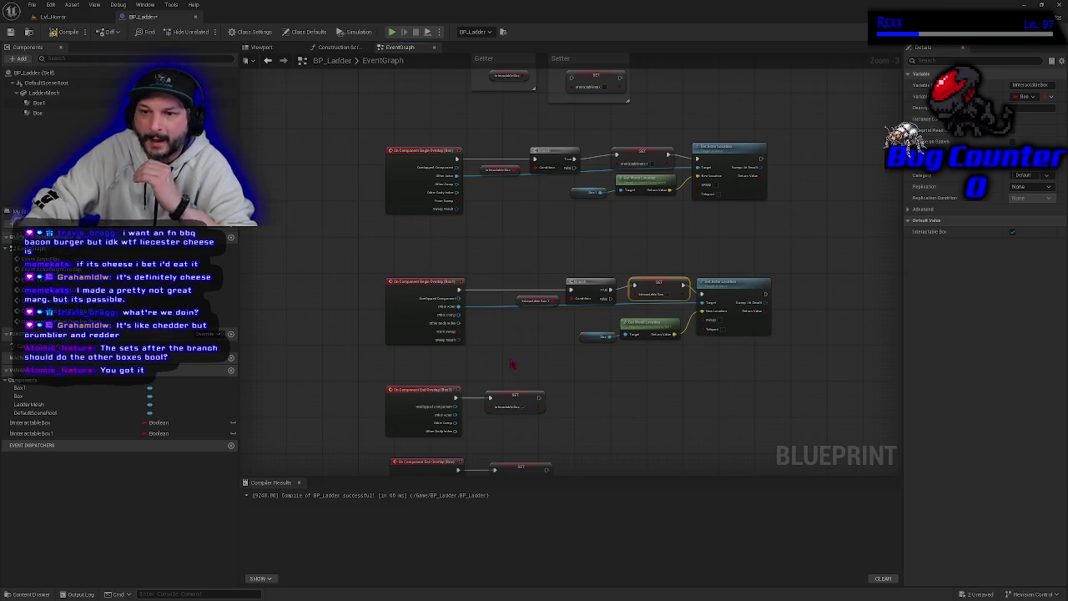
# Check the top chain's SET Interactable Box 1 node, recompile BP_Ladder, and start a play-test
pyautogui.scroll(2, 512, 364)
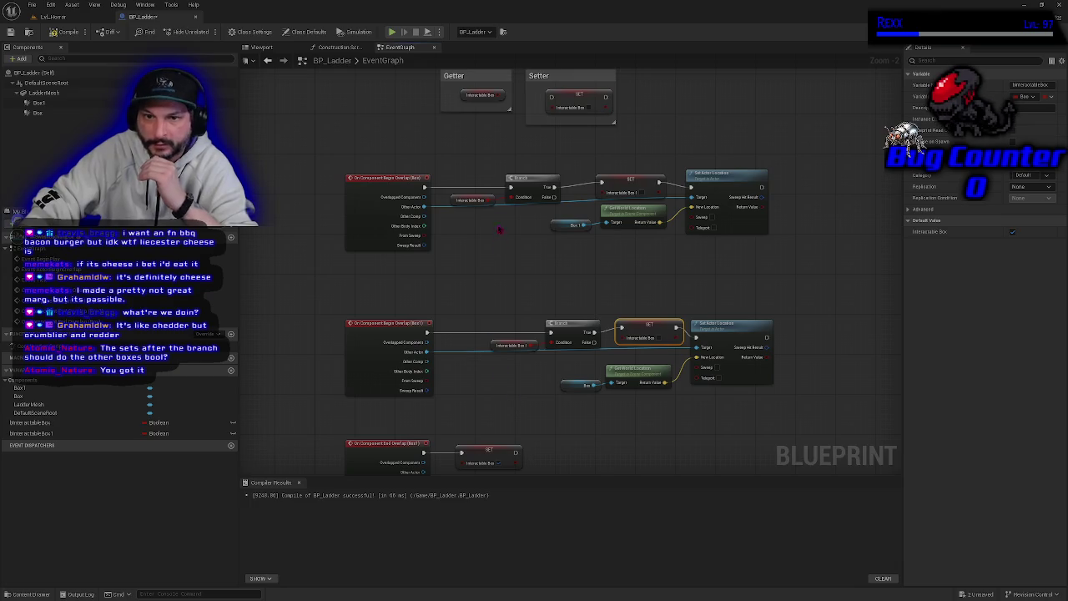
pyautogui.click(382, 182)
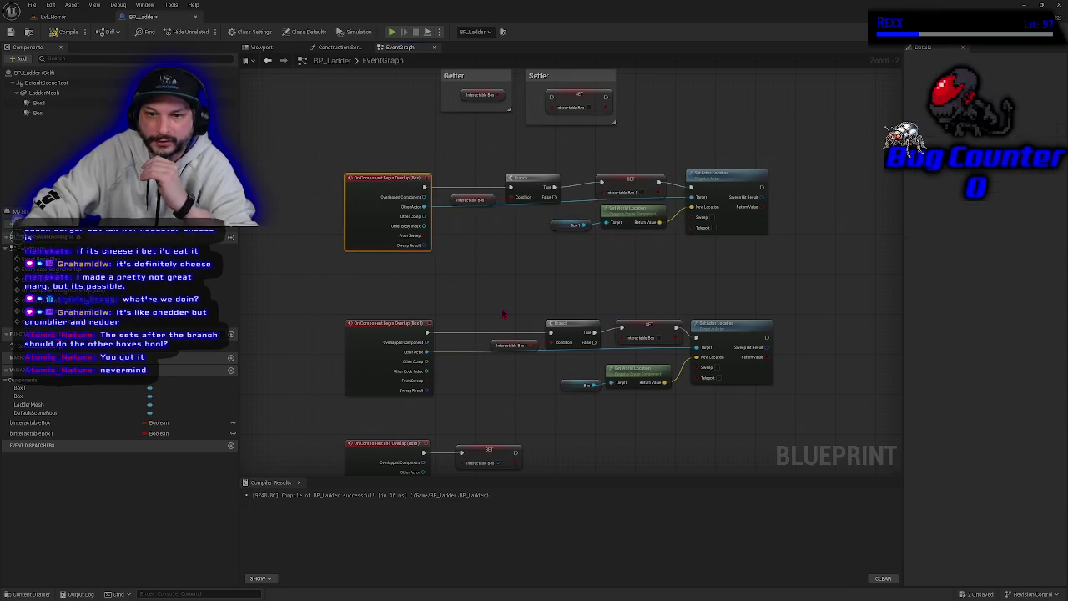
pyautogui.moveTo(453, 145)
pyautogui.mouseDown()
pyautogui.moveTo(494, 171)
pyautogui.moveTo(542, 240)
pyautogui.mouseUp()
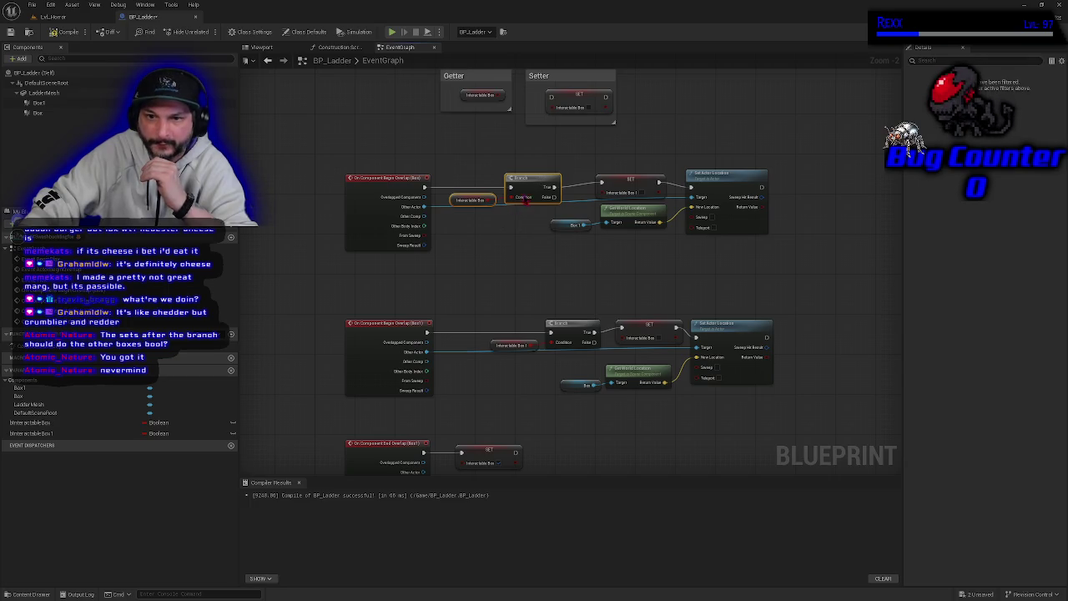
pyautogui.click(602, 178)
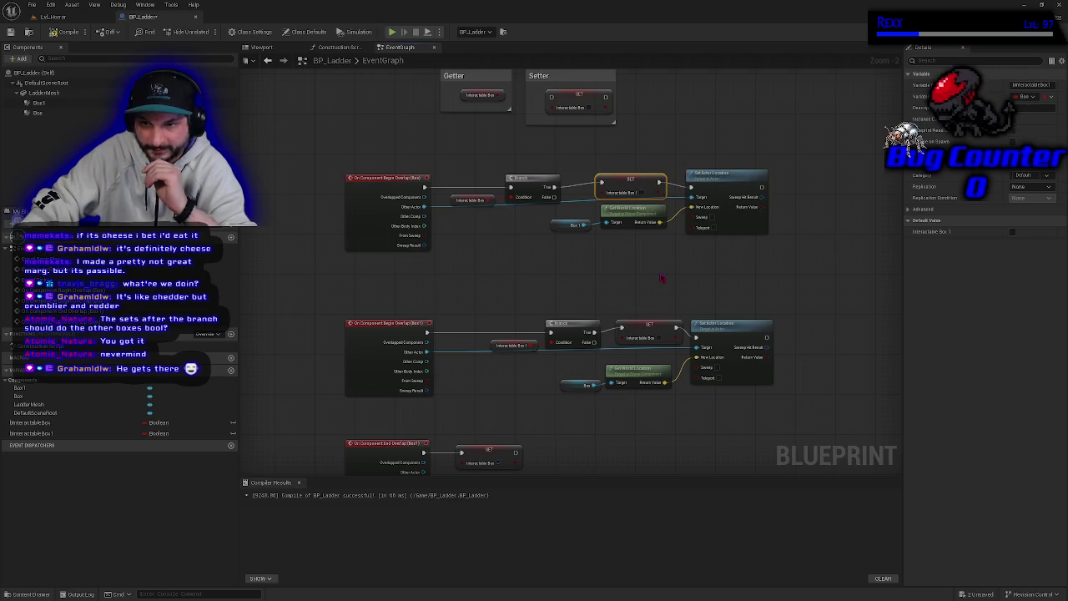
pyautogui.click(65, 31)
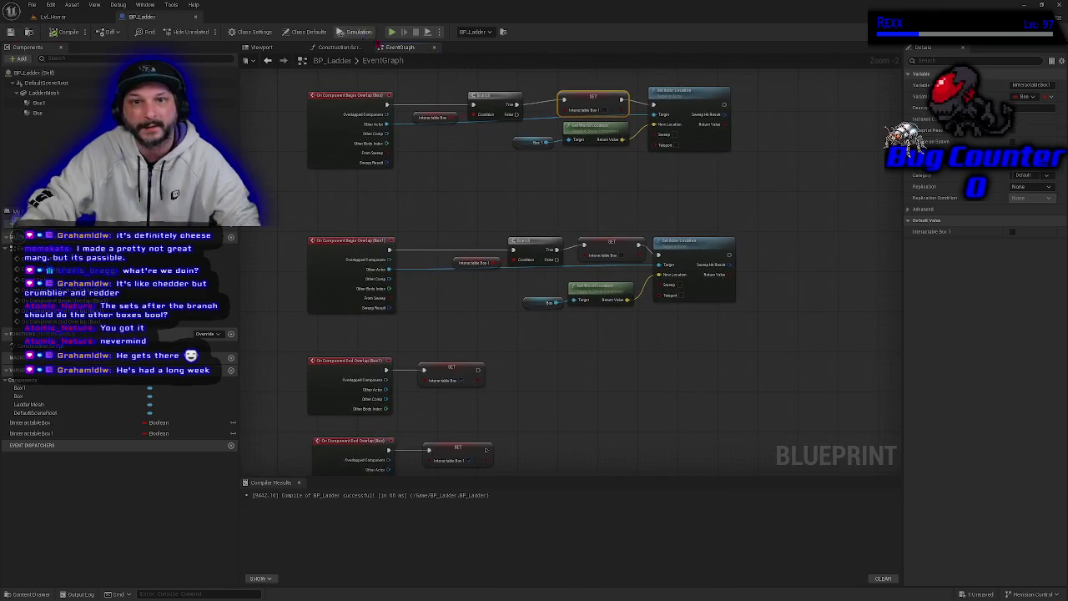
pyautogui.click(392, 32)
# Walk forward in the test run and dismiss the infinite-loop message log
pyautogui.press('w')
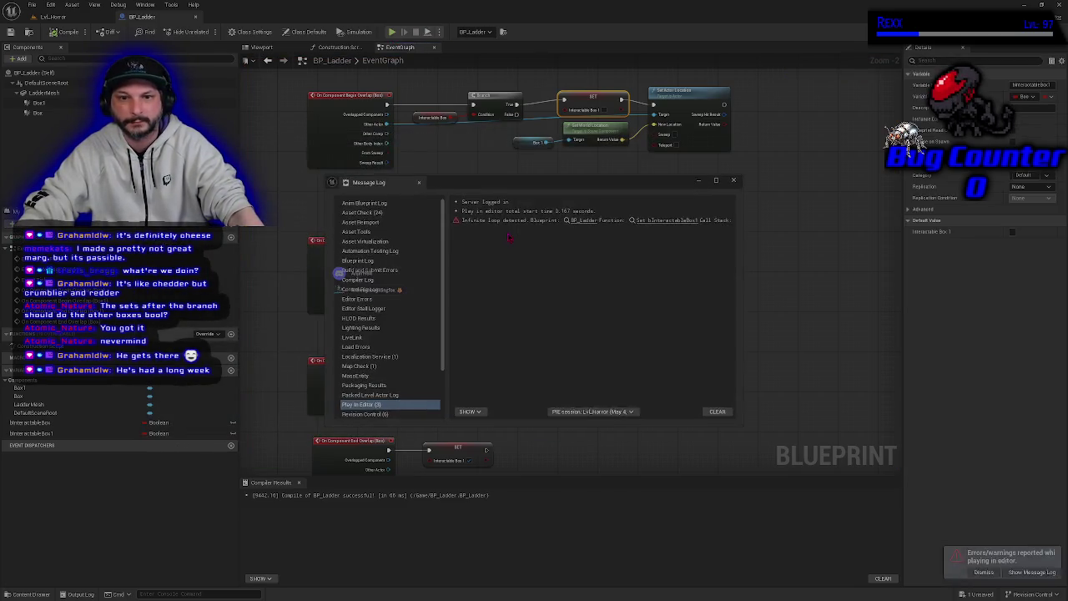
pyautogui.click(734, 181)
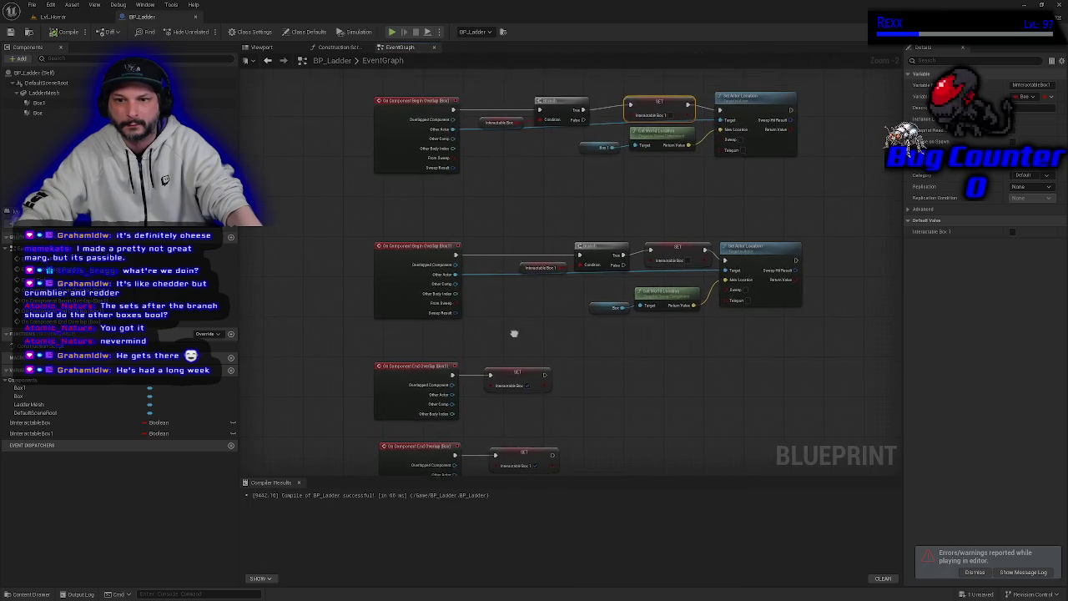
pyautogui.scroll(-1, 495, 365)
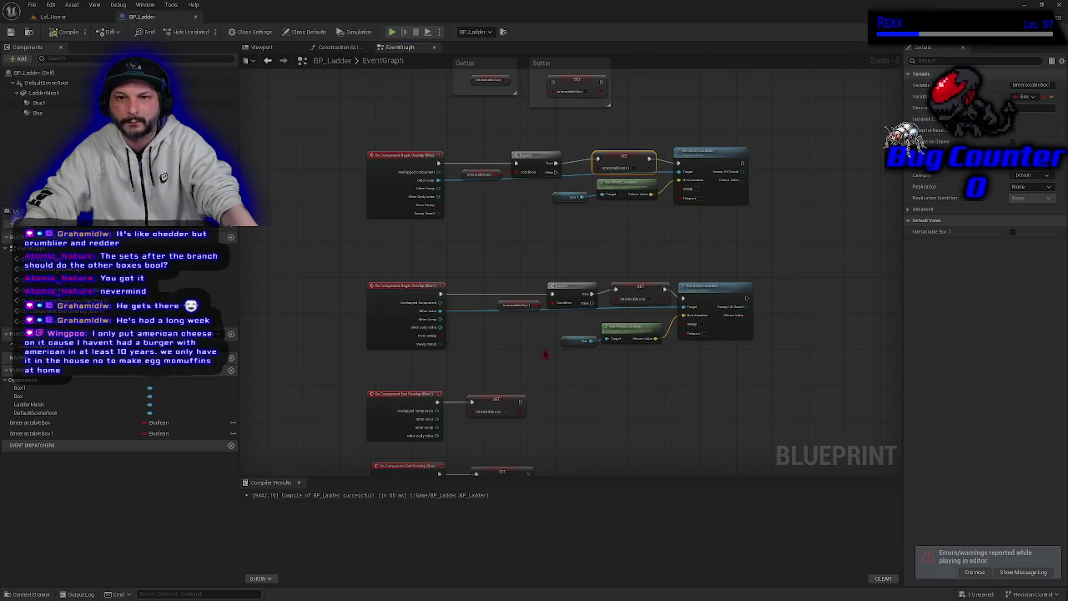
# Move the top Set Actor Location node right to make room after its SET node
pyautogui.moveTo(544, 354); pyautogui.dragTo(524, 303)
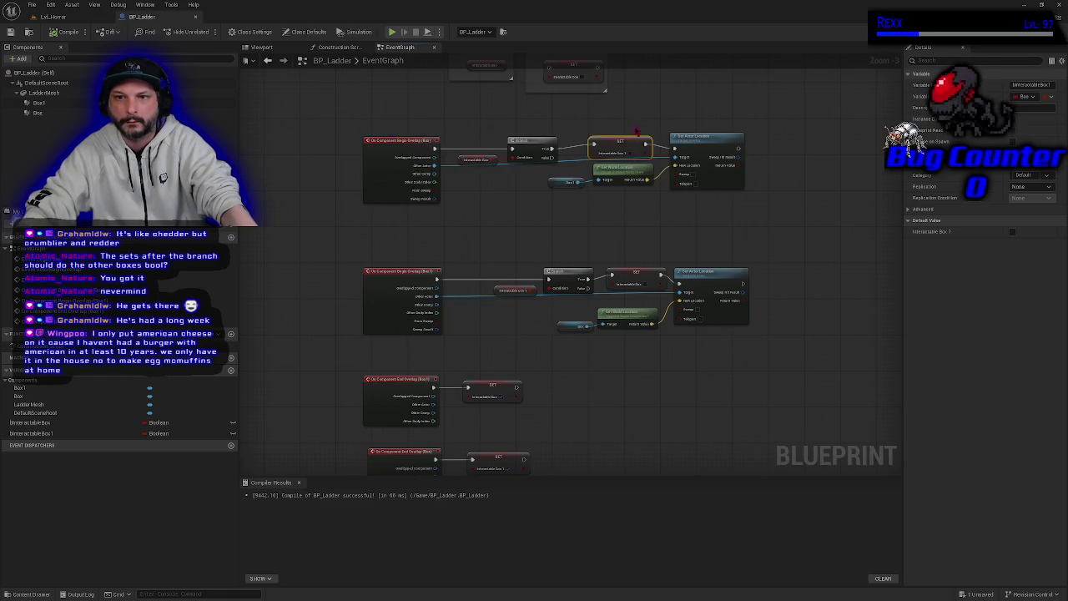
pyautogui.moveTo(504, 265); pyautogui.dragTo(594, 299)
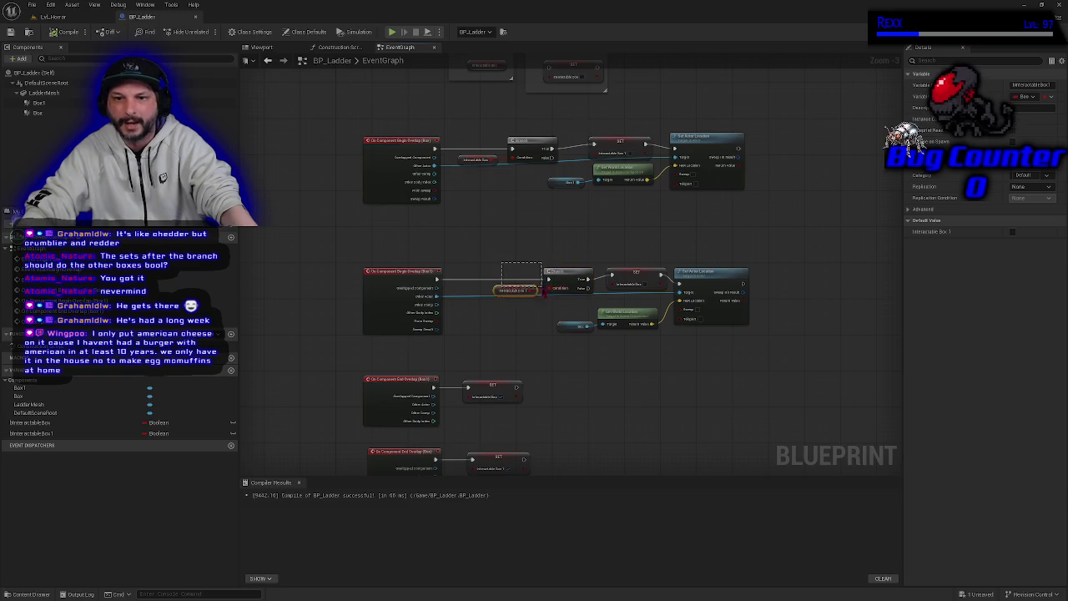
pyautogui.moveTo(601, 398); pyautogui.dragTo(574, 355)
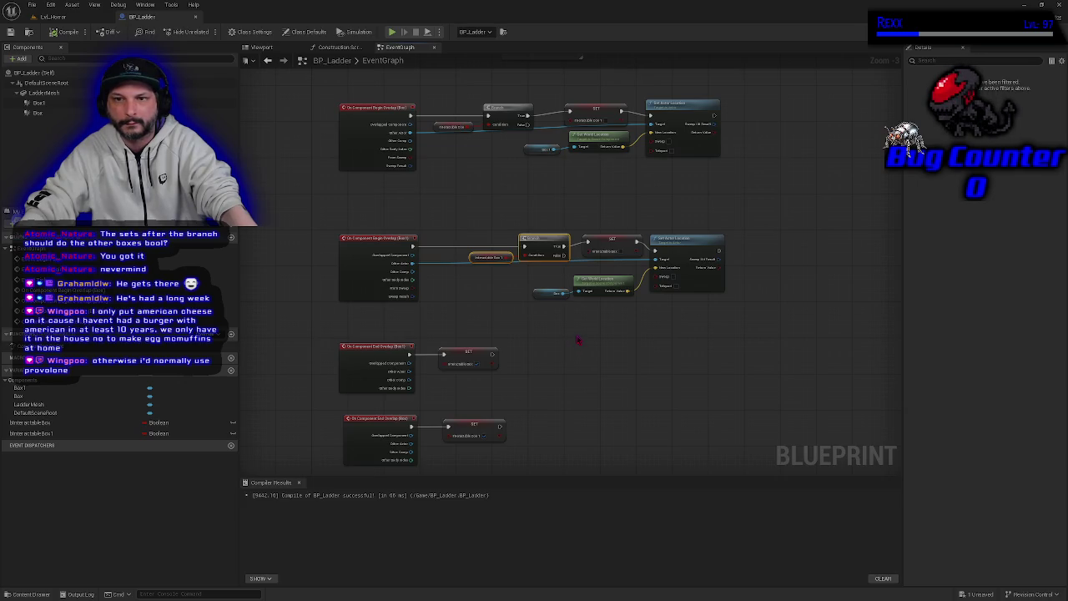
pyautogui.moveTo(682, 104); pyautogui.dragTo(767, 99)
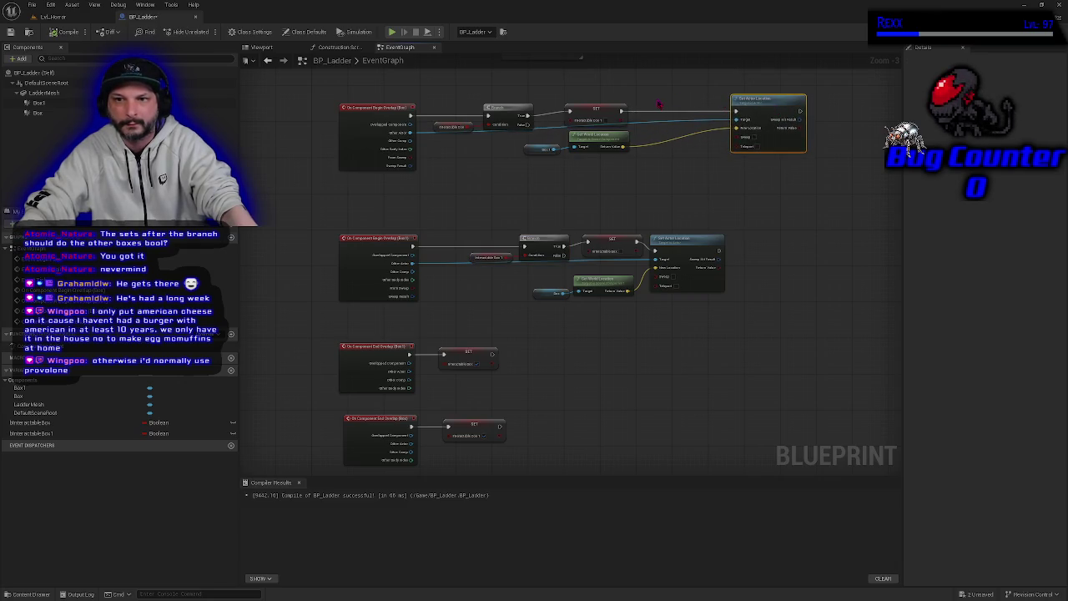
# Add a Delay node before Set Actor Location in the top chain and compile
pyautogui.rightClick(659, 104)
pyautogui.write('delay')
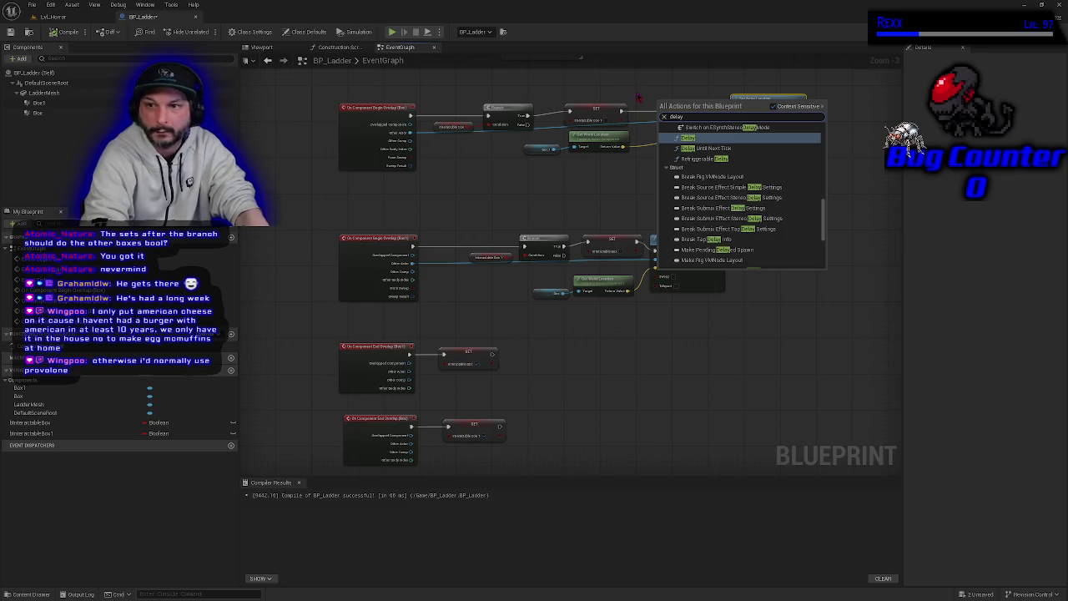
pyautogui.press('Return')
pyautogui.moveTo(632, 113); pyautogui.dragTo(738, 116)
pyautogui.click(57, 32)
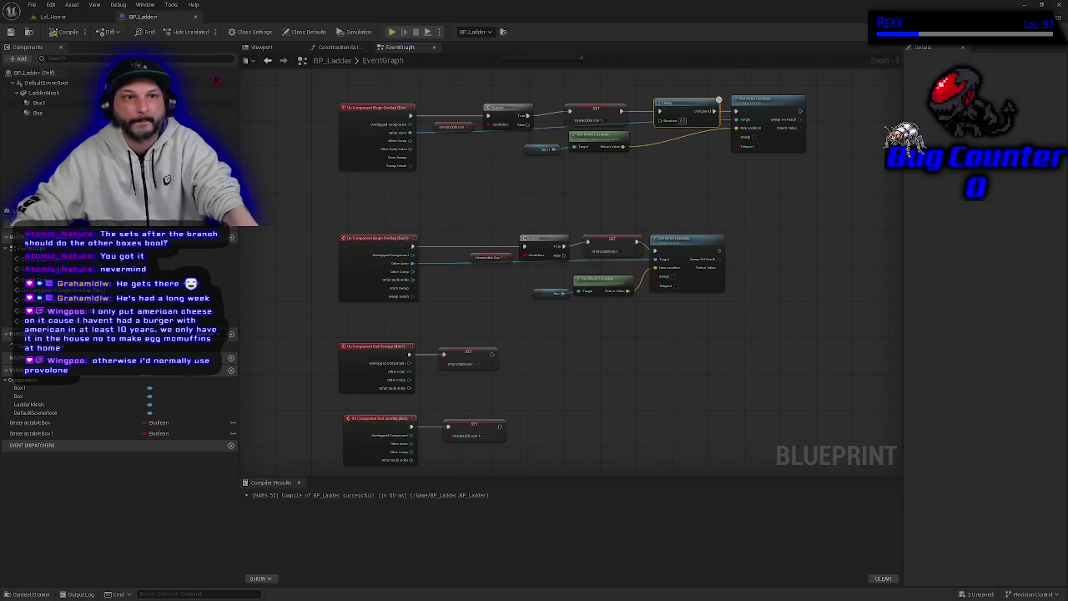
# Paste a copy of the Delay into the middle chain, wire it in, and start a play-test
pyautogui.moveTo(665, 251); pyautogui.dragTo(755, 245)
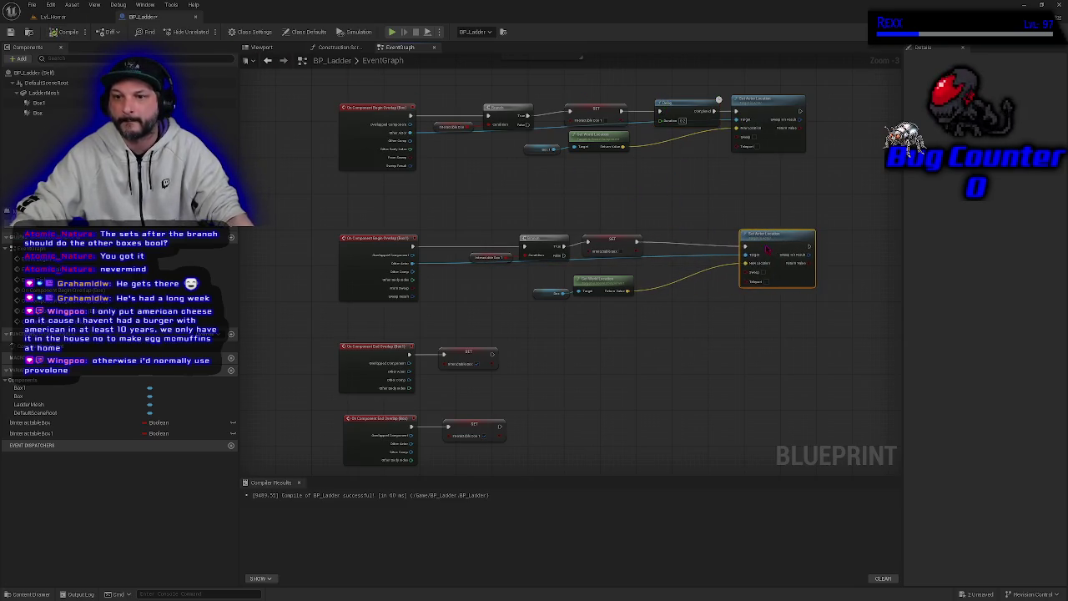
pyautogui.click(689, 102)
pyautogui.hotkey('ctrl', 'v')
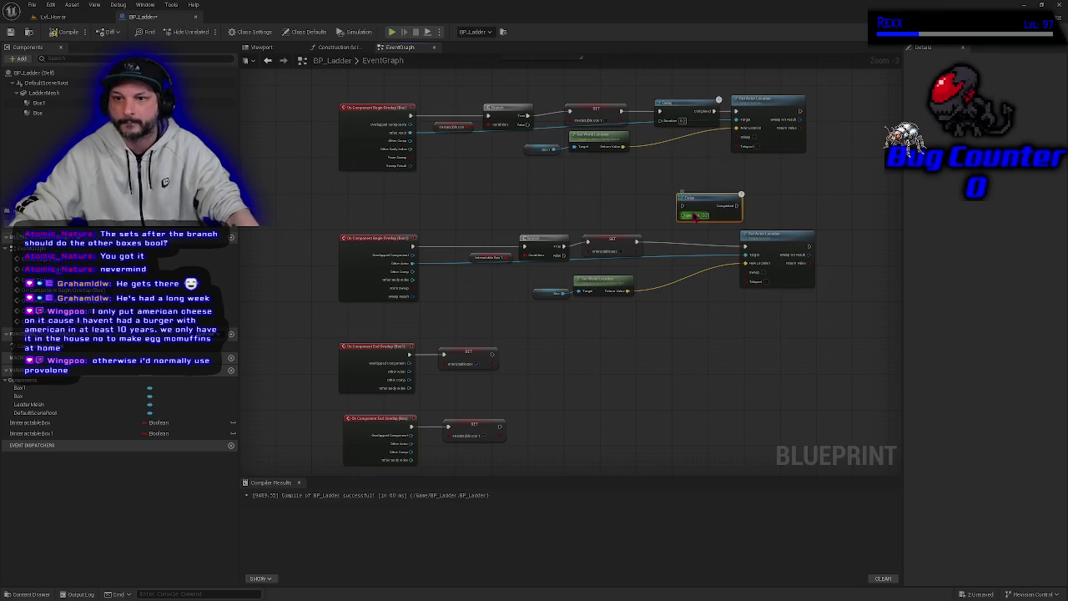
pyautogui.moveTo(638, 239)
pyautogui.mouseDown()
pyautogui.moveTo(680, 205)
pyautogui.moveTo(686, 248)
pyautogui.moveTo(745, 246)
pyautogui.mouseUp()
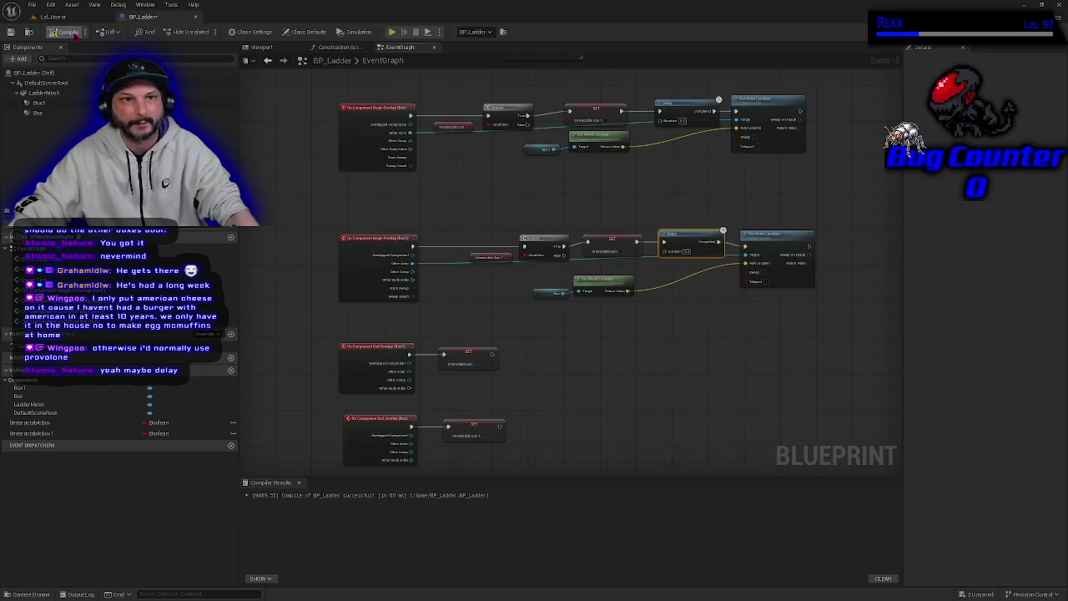
pyautogui.click(392, 32)
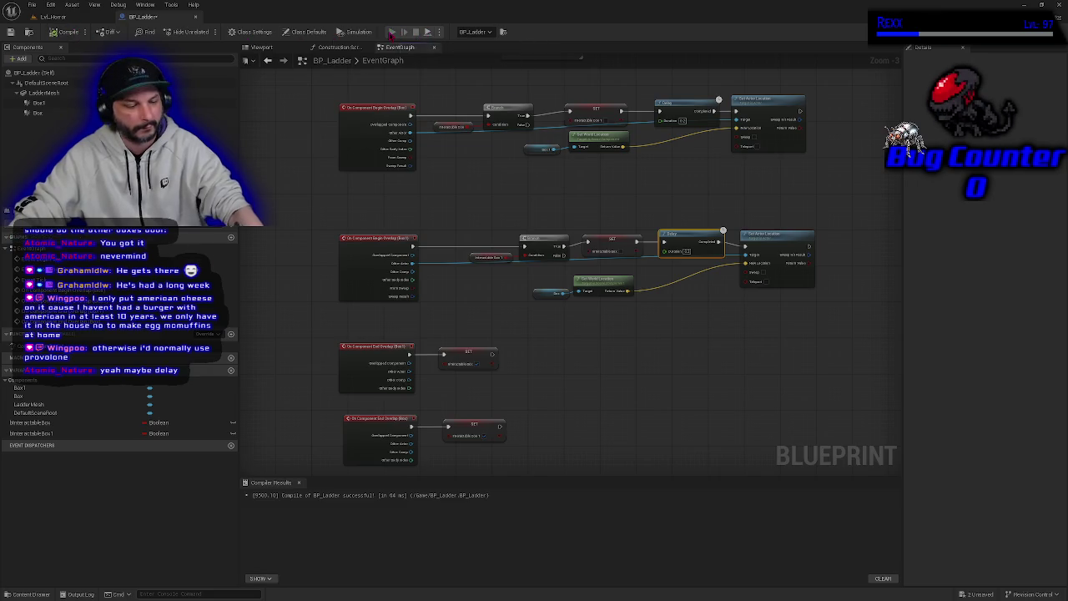
pyautogui.press('w')
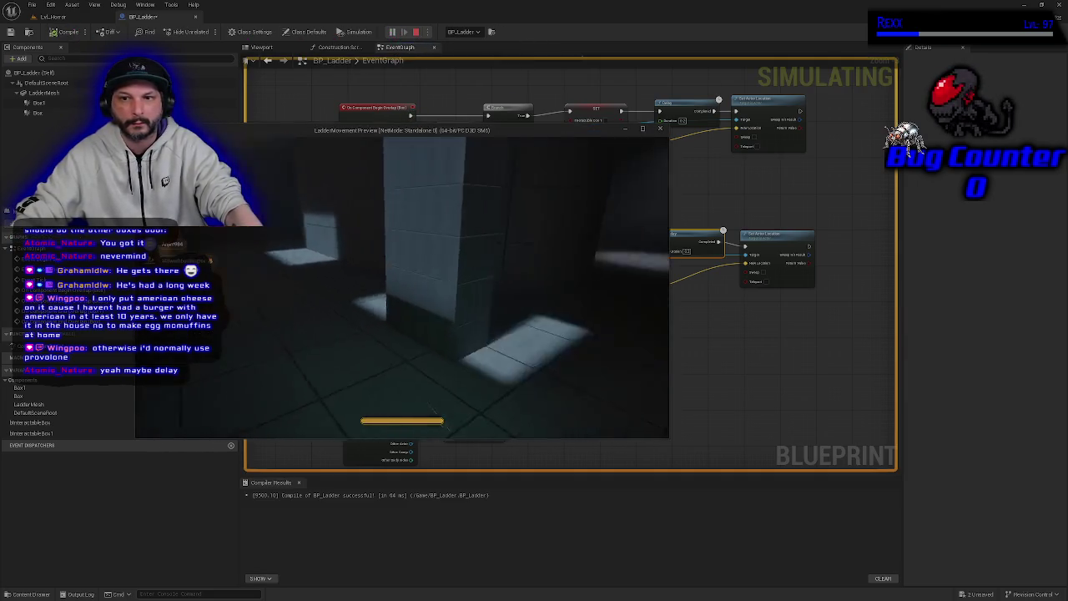
pyautogui.press('w')
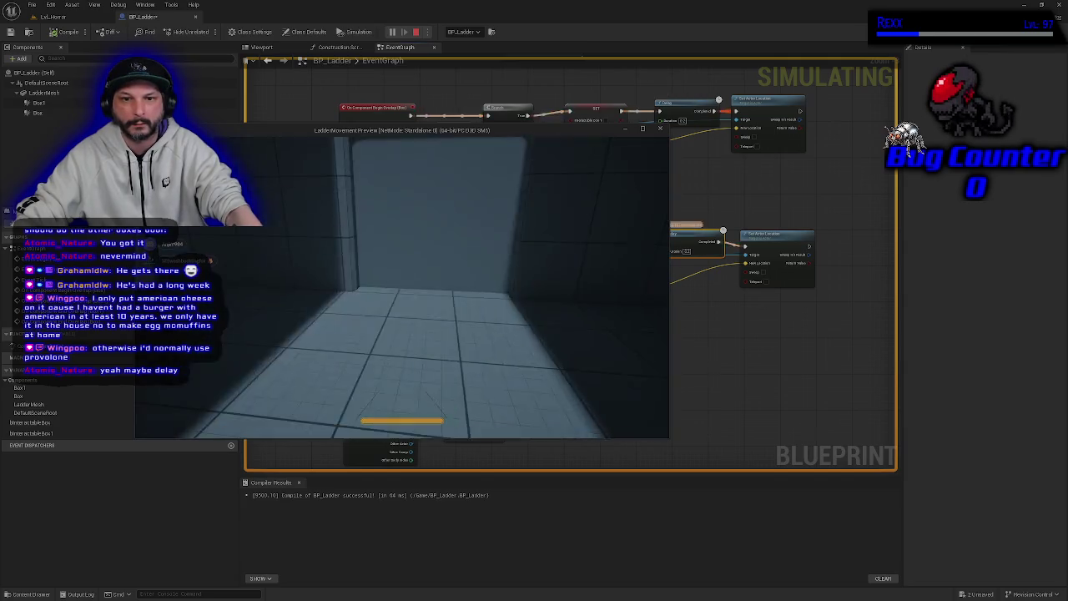
pyautogui.press('w')
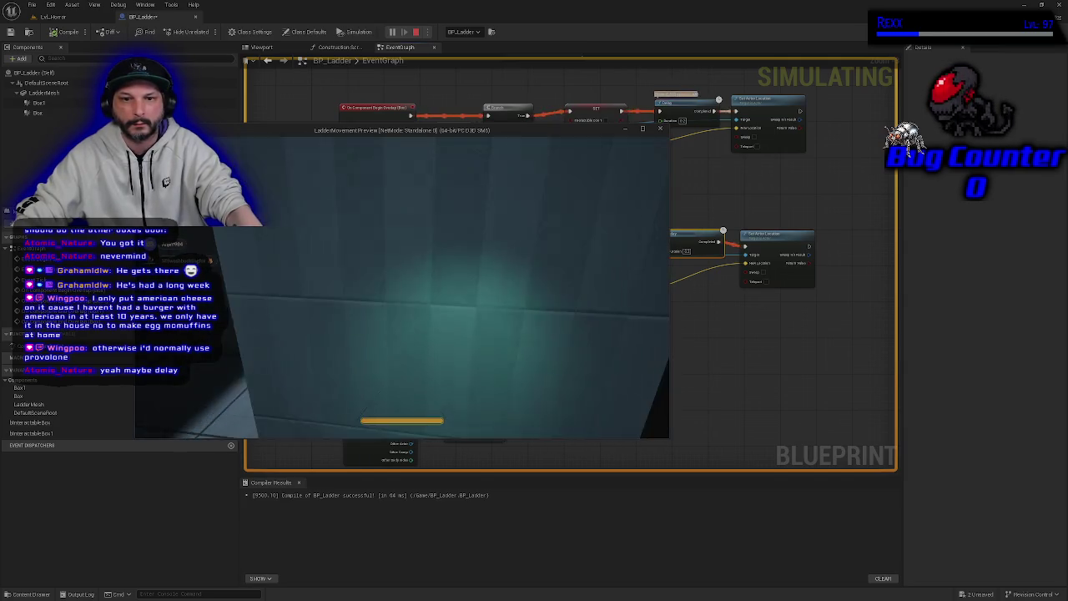
pyautogui.press('w')
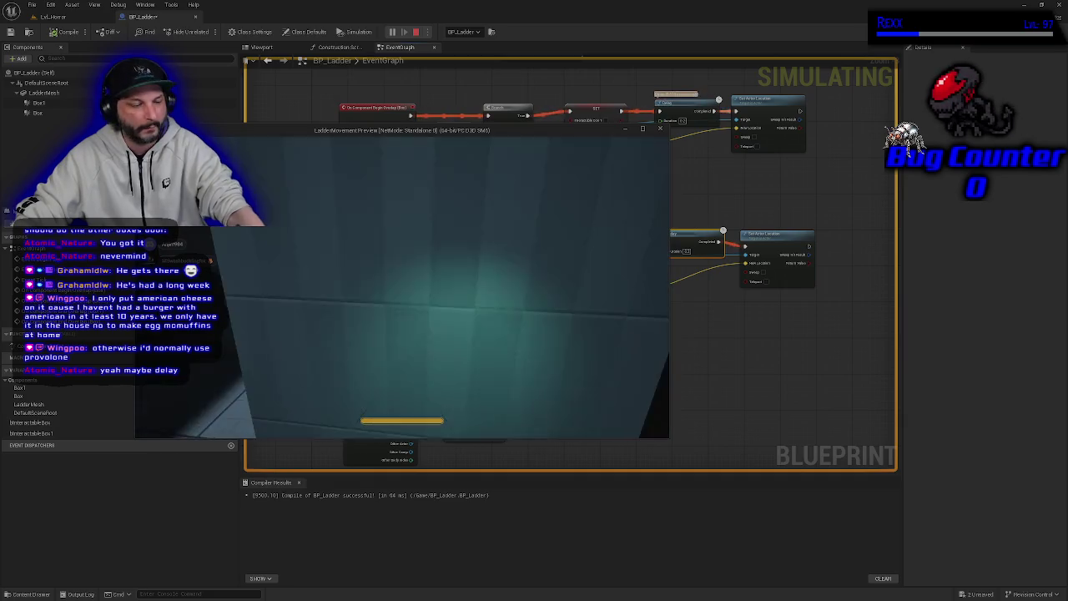
pyautogui.press('Escape')
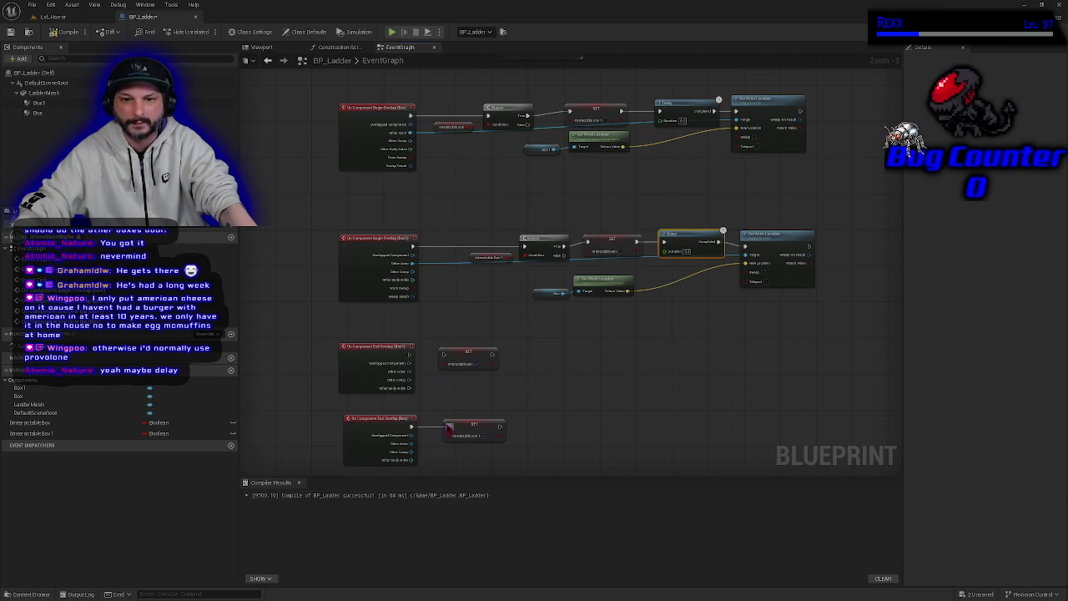
pyautogui.click(53, 33)
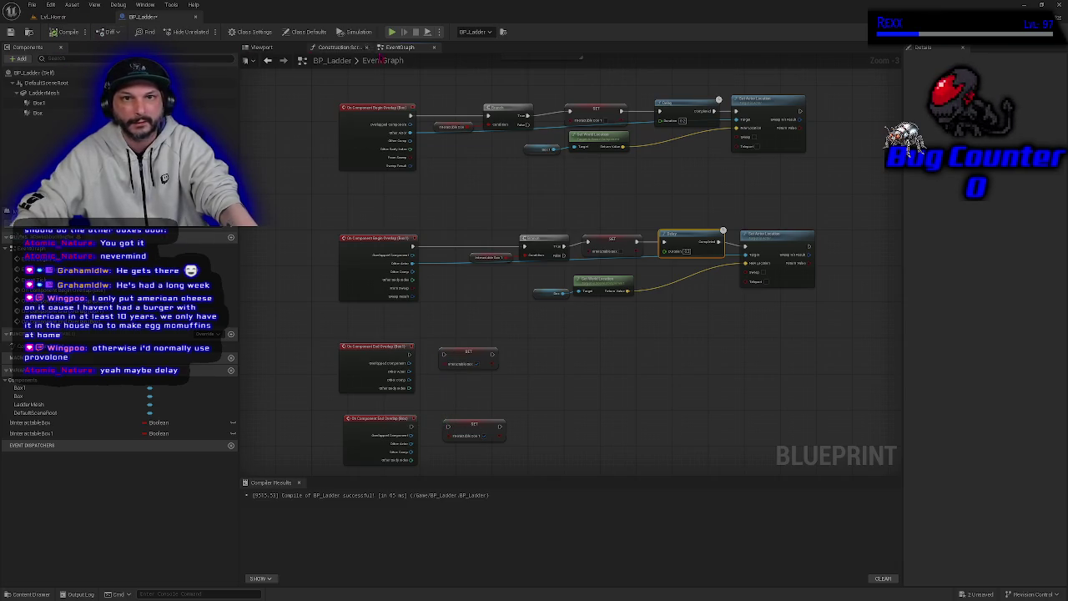
pyautogui.click(395, 33)
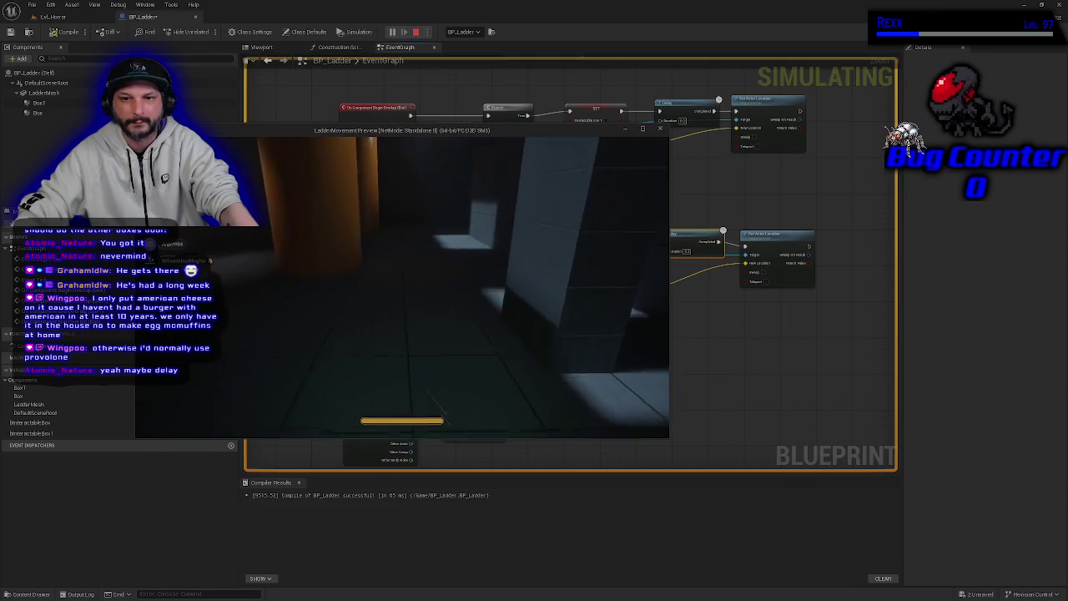
pyautogui.click(282, 150)
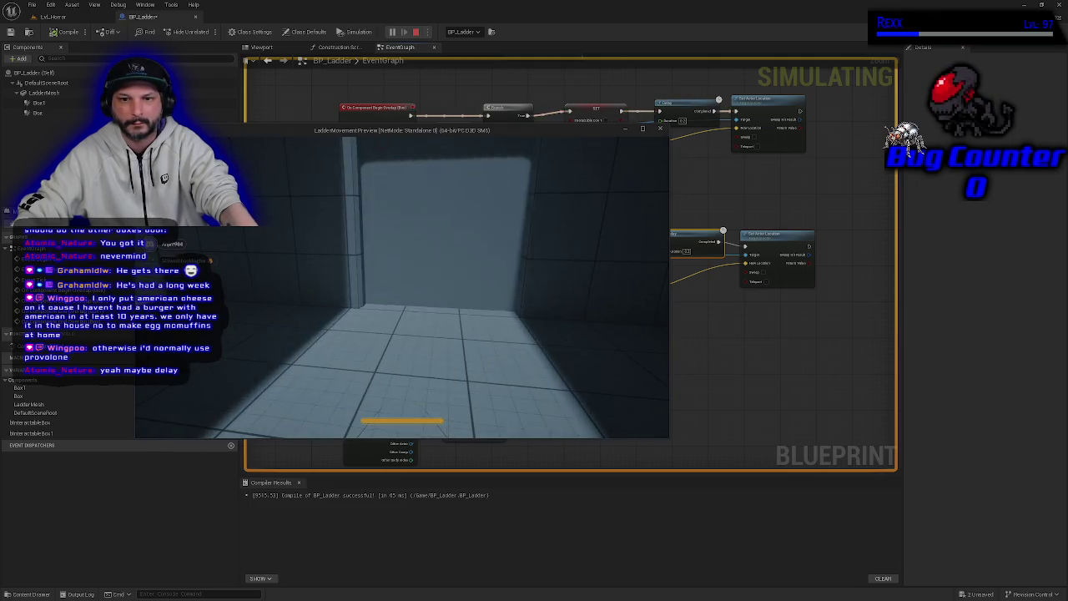
pyautogui.press('w')
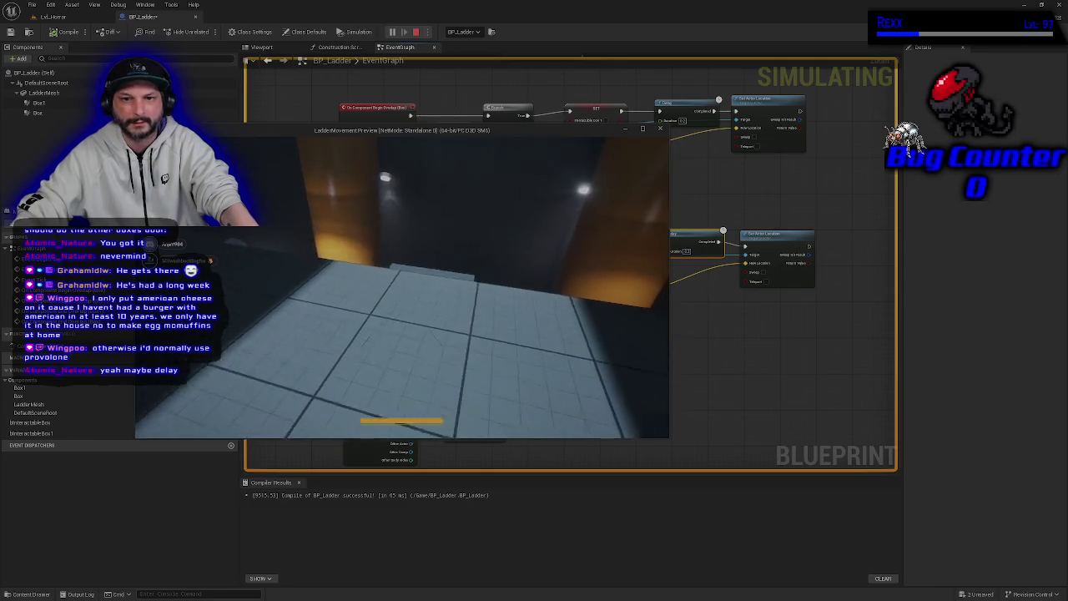
pyautogui.press('w')
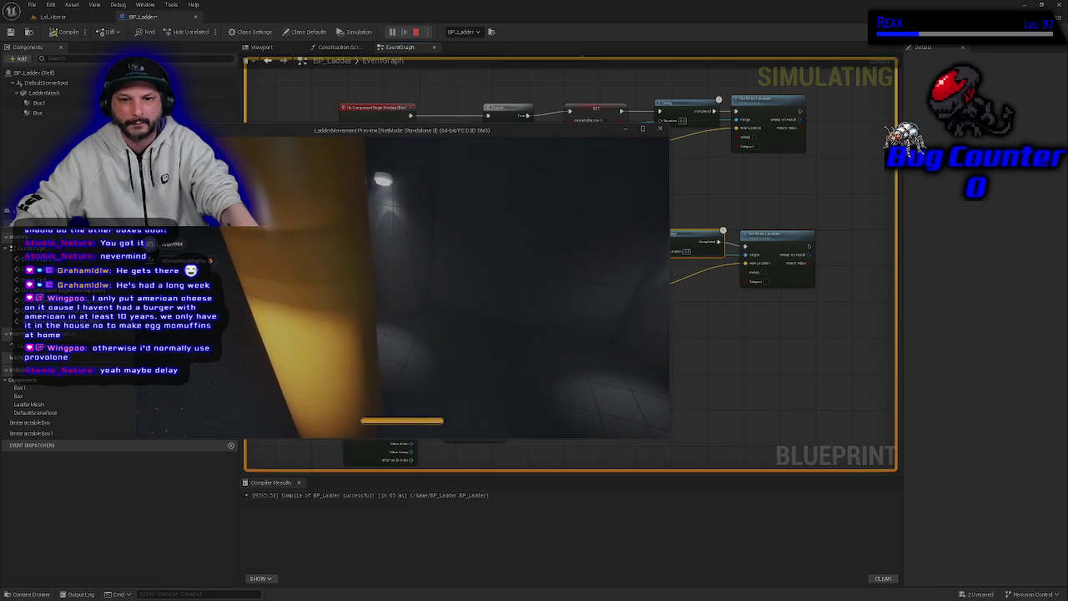
pyautogui.press('Escape')
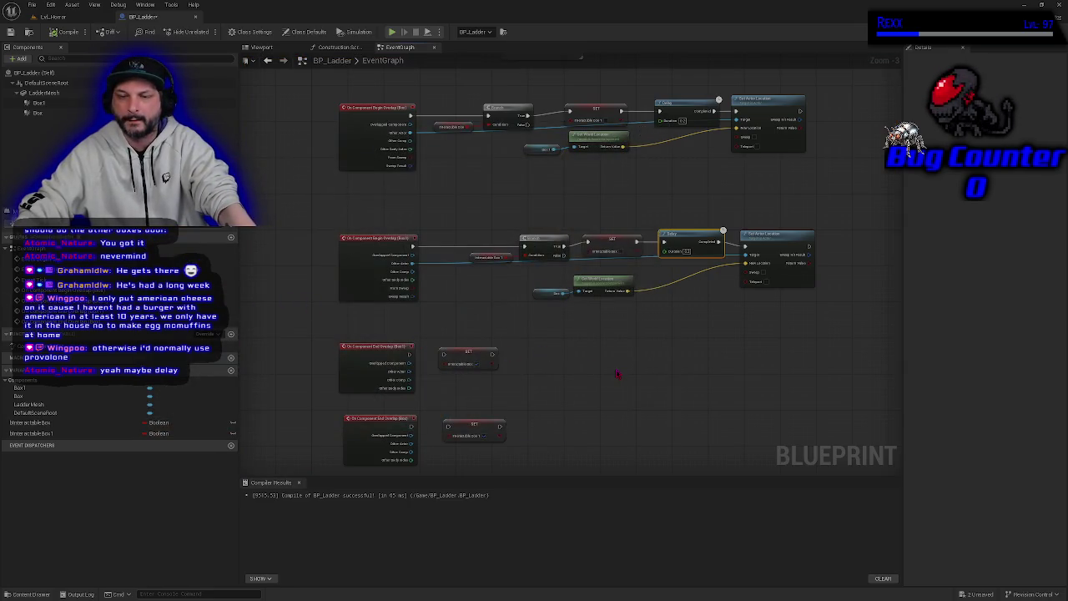
# Place a SET node beside each End Overlap event and wire both events to them
pyautogui.moveTo(614, 373); pyautogui.dragTo(624, 305)
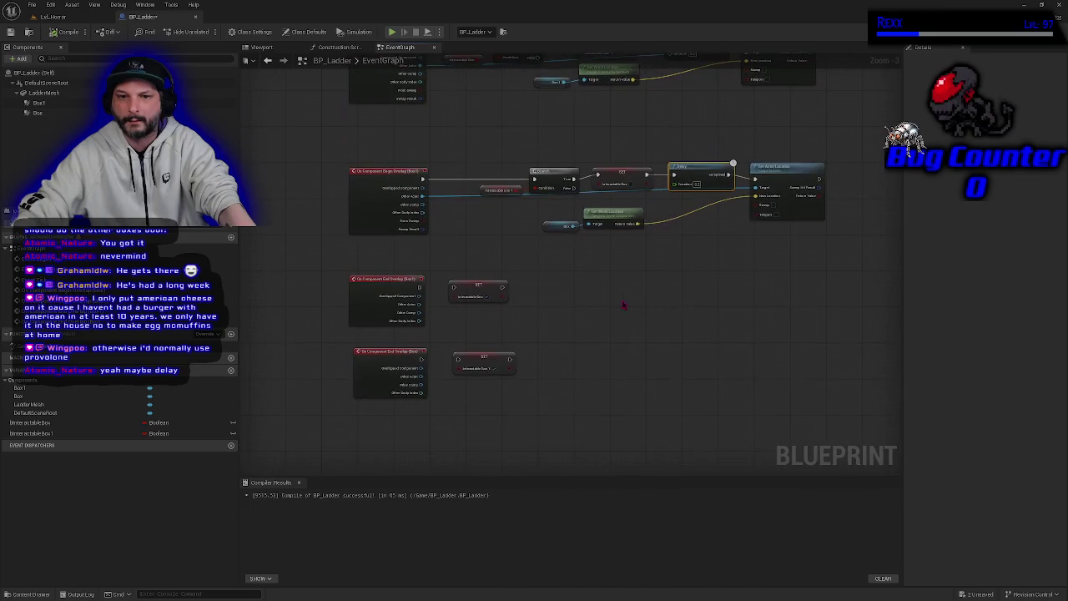
pyautogui.moveTo(490, 362); pyautogui.dragTo(545, 318)
pyautogui.hotkey('ctrl', 'c')
pyautogui.hotkey('ctrl', 'v')
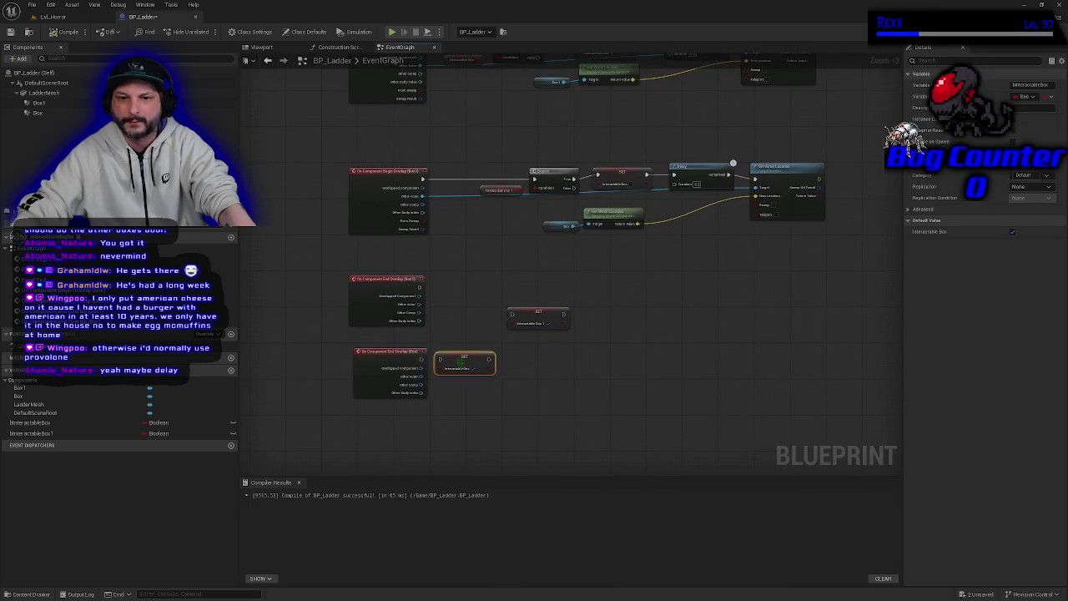
pyautogui.moveTo(422, 361); pyautogui.dragTo(440, 360)
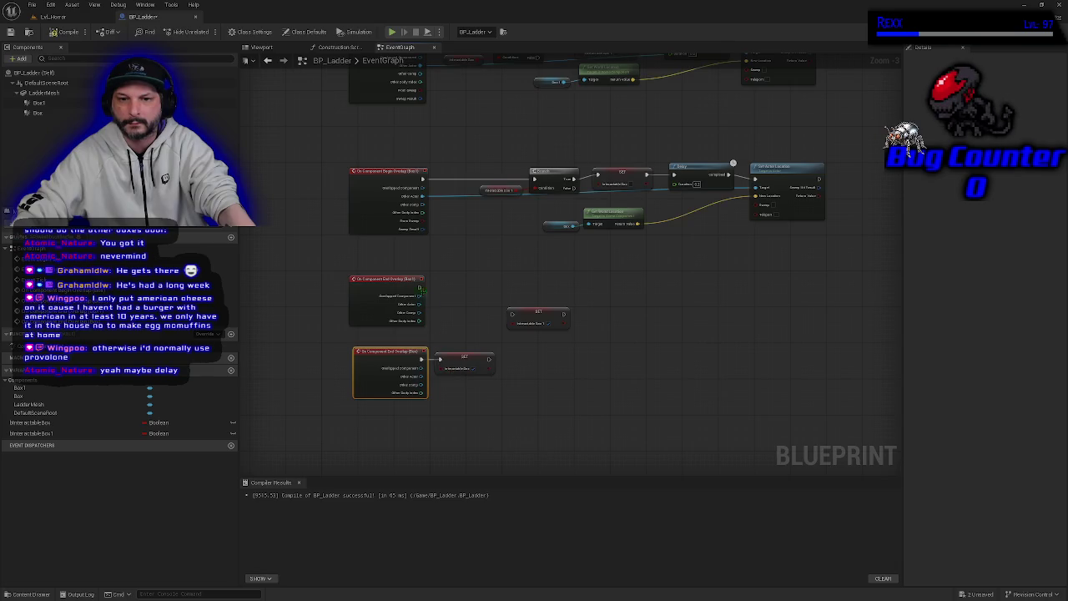
pyautogui.click(418, 283)
pyautogui.moveTo(419, 287)
pyautogui.mouseDown()
pyautogui.moveTo(500, 321)
pyautogui.moveTo(511, 315)
pyautogui.mouseUp()
# Compile, run a play-test, end it with Esc, and reposition the SET node beside End Overlap
pyautogui.click(72, 33)
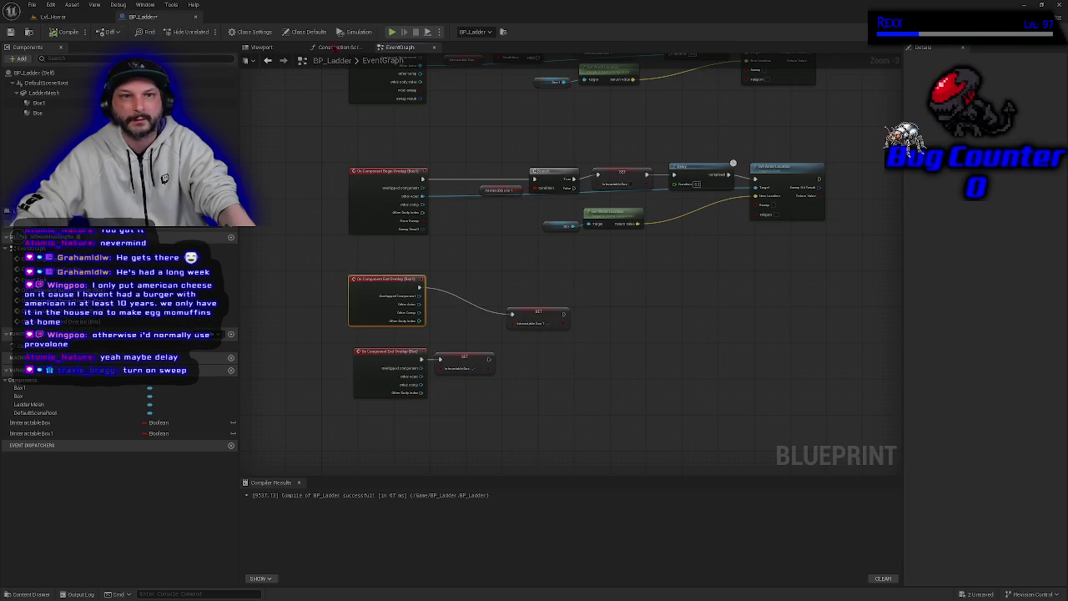
pyautogui.click(392, 33)
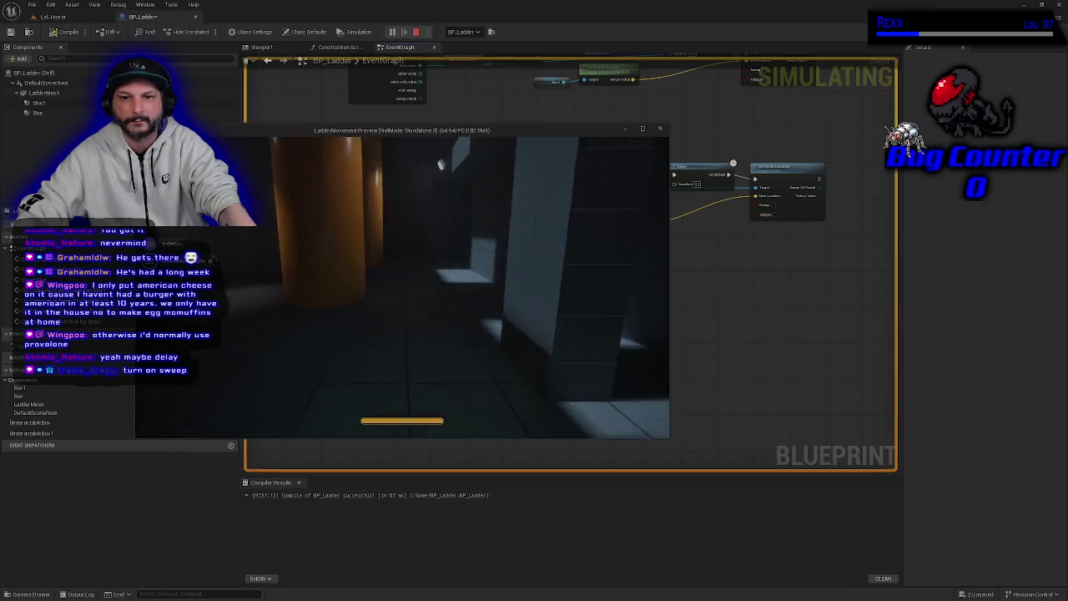
pyautogui.moveTo(401, 288)
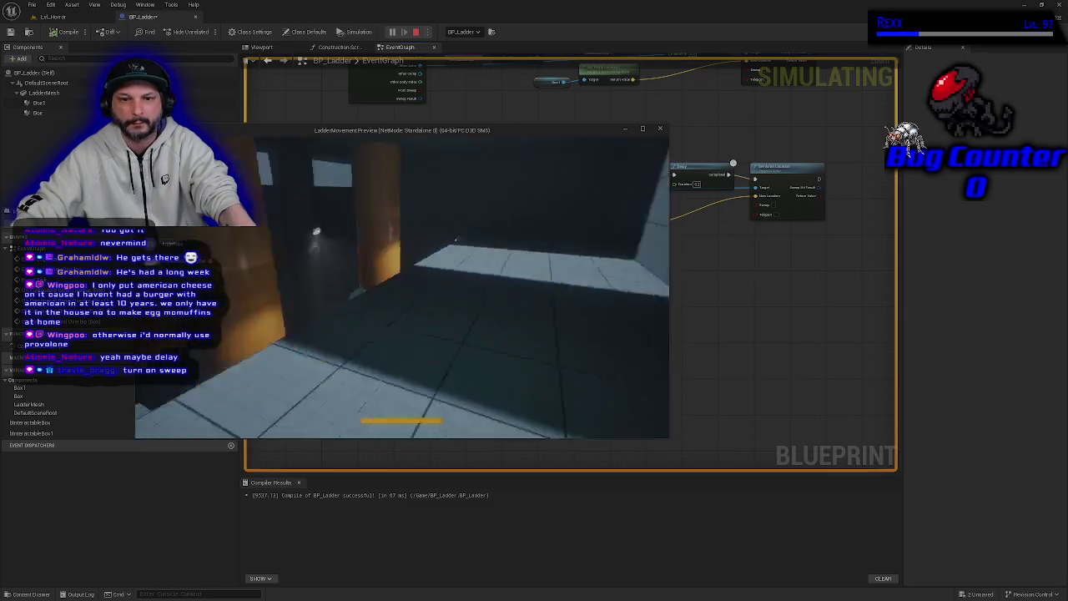
pyautogui.press('Escape')
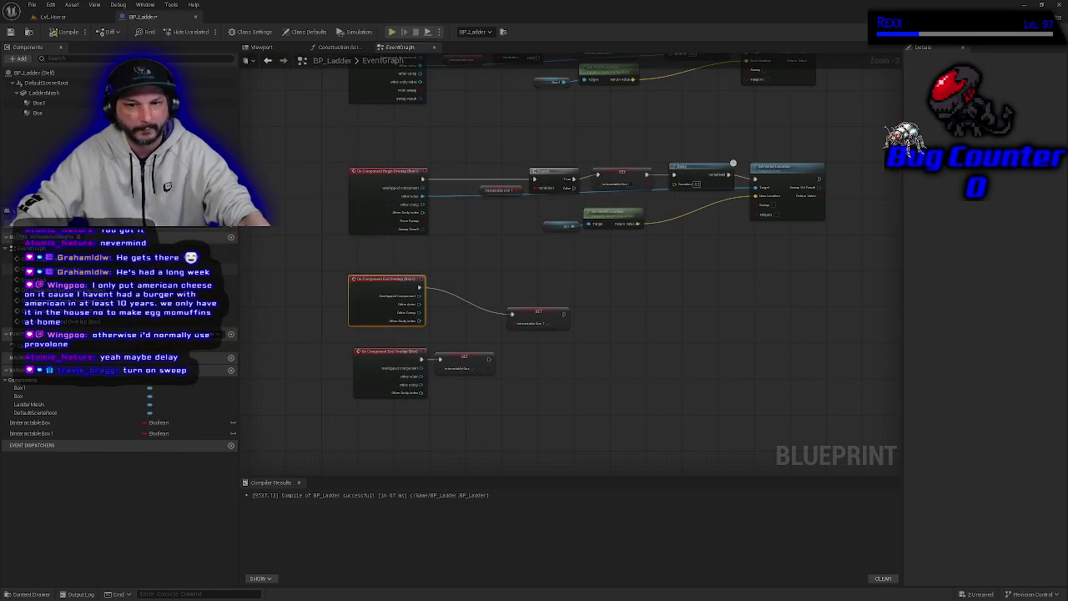
pyautogui.moveTo(523, 310); pyautogui.dragTo(472, 289)
# Turn on sweep for the lower teleport's Set Actor Location, then compile and save BP_Ladder
pyautogui.click(469, 337)
pyautogui.moveTo(489, 237)
pyautogui.mouseDown()
pyautogui.moveTo(498, 312)
pyautogui.moveTo(471, 316)
pyautogui.mouseUp()
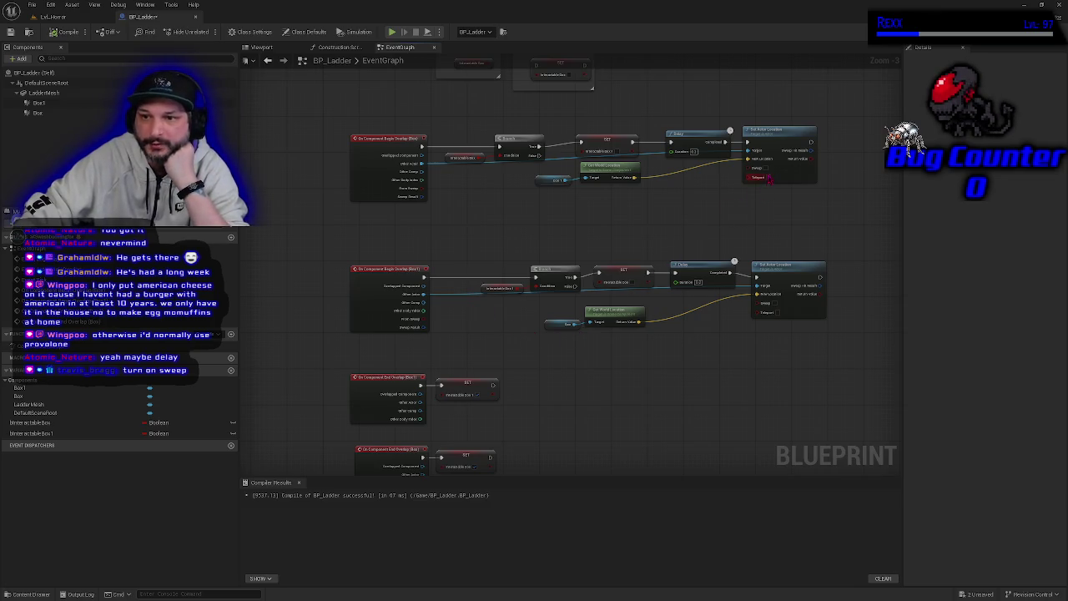
pyautogui.click(775, 304)
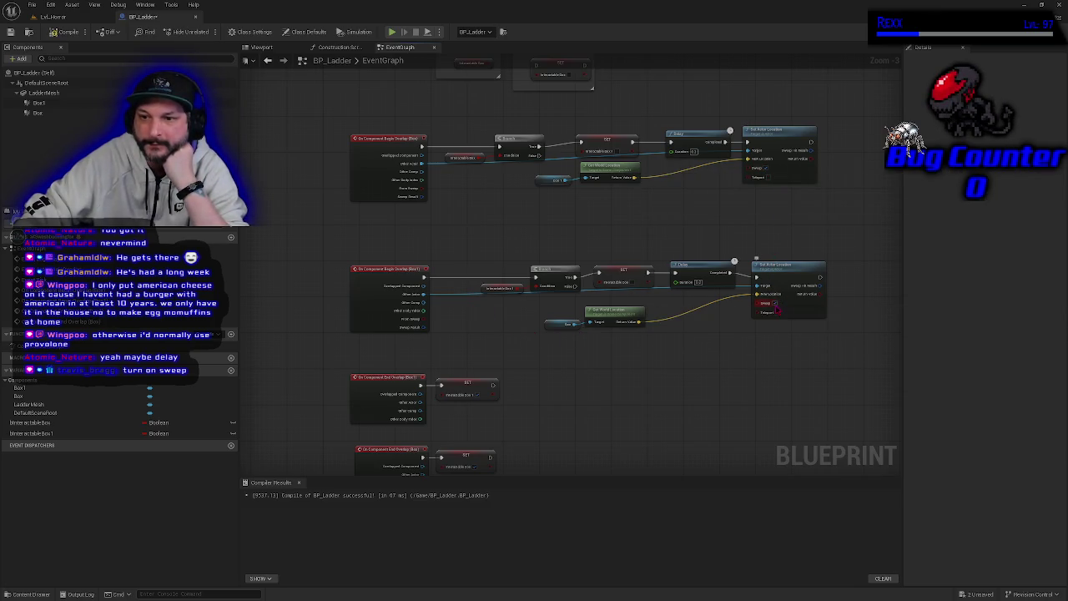
pyautogui.click(68, 31)
pyautogui.click(10, 32)
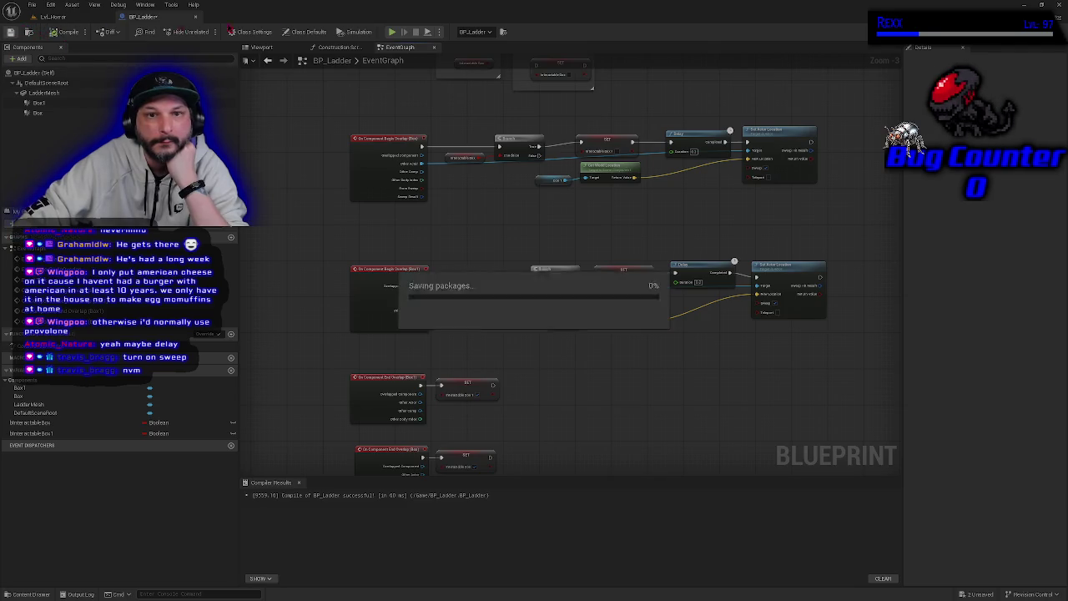
# Play-test by walking toward and away from the wall, then stop with Esc
pyautogui.click(391, 31)
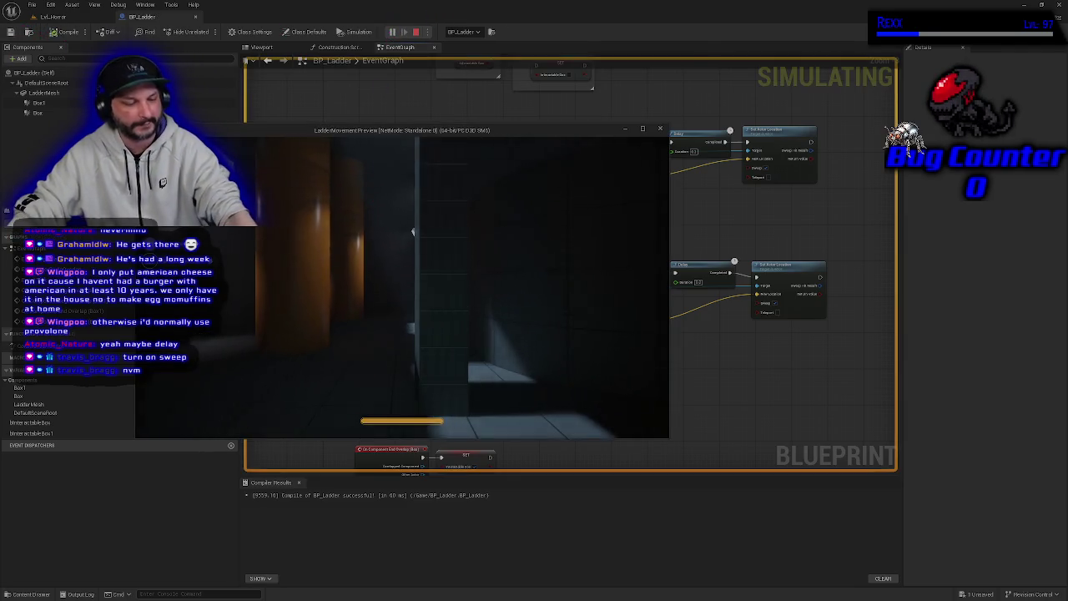
pyautogui.press('w')
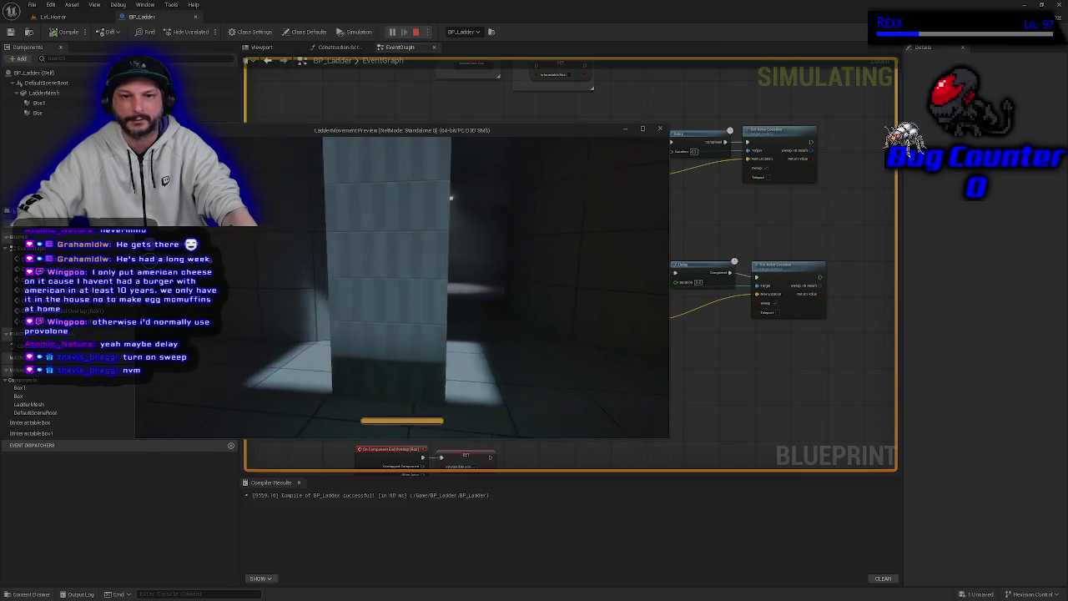
pyautogui.press('s')
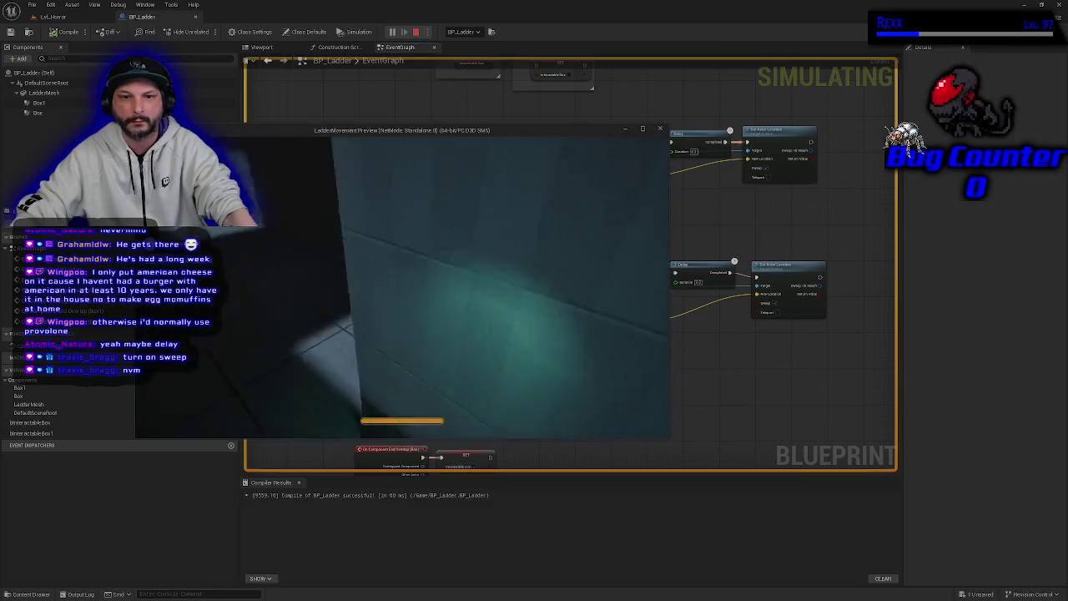
pyautogui.press('w')
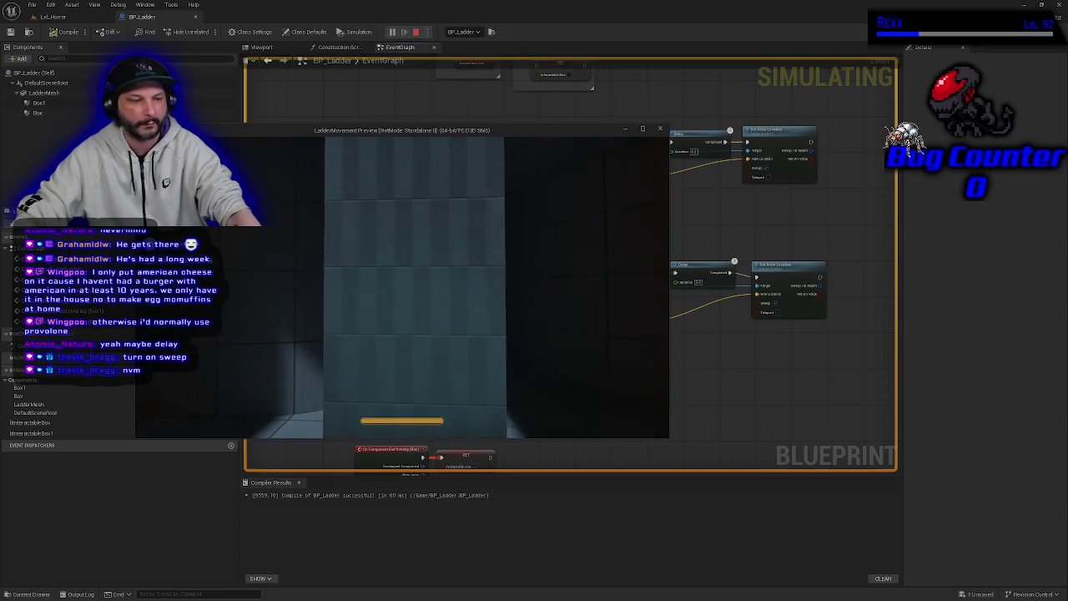
pyautogui.press('Escape')
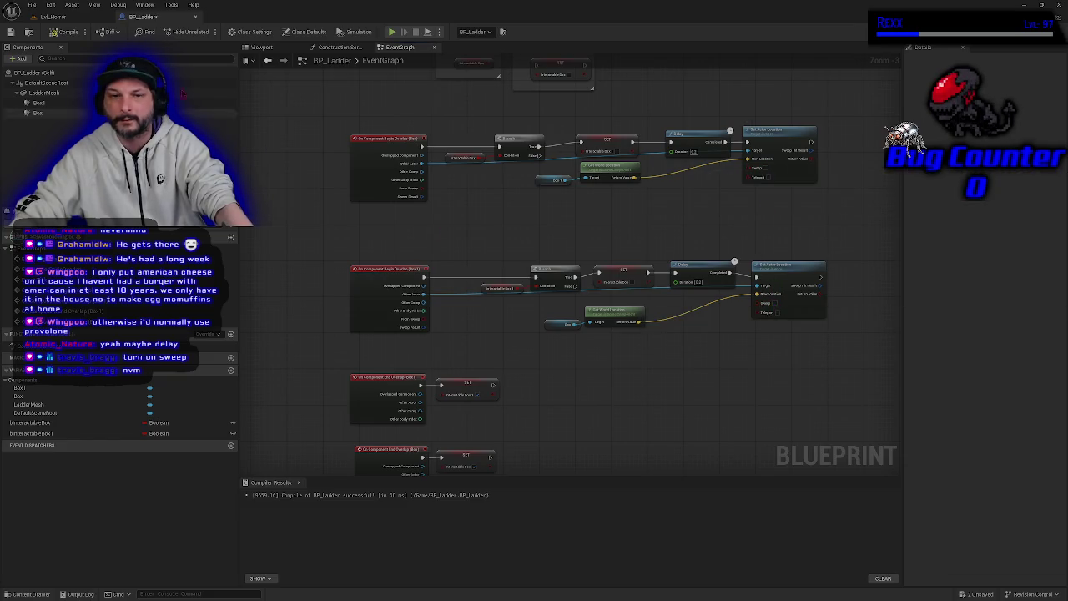
# Recompile BP_Ladder and inspect the upper Begin Overlap chain's nodes
pyautogui.click(71, 33)
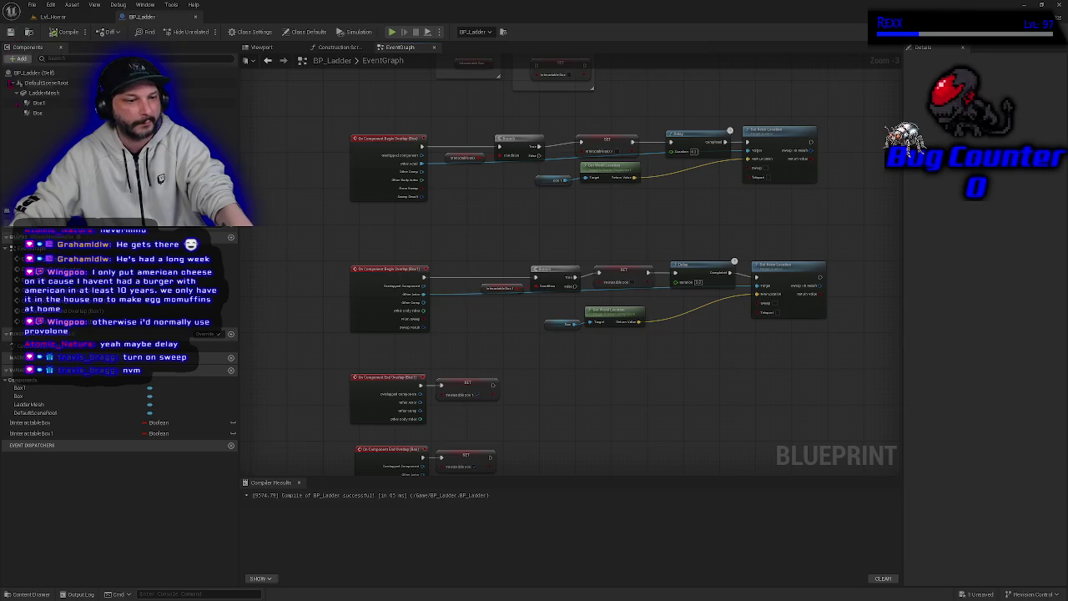
pyautogui.moveTo(565, 375)
pyautogui.mouseDown()
pyautogui.moveTo(606, 374)
pyautogui.moveTo(610, 362)
pyautogui.moveTo(559, 357)
pyautogui.mouseUp()
pyautogui.scroll(4, 492, 177)
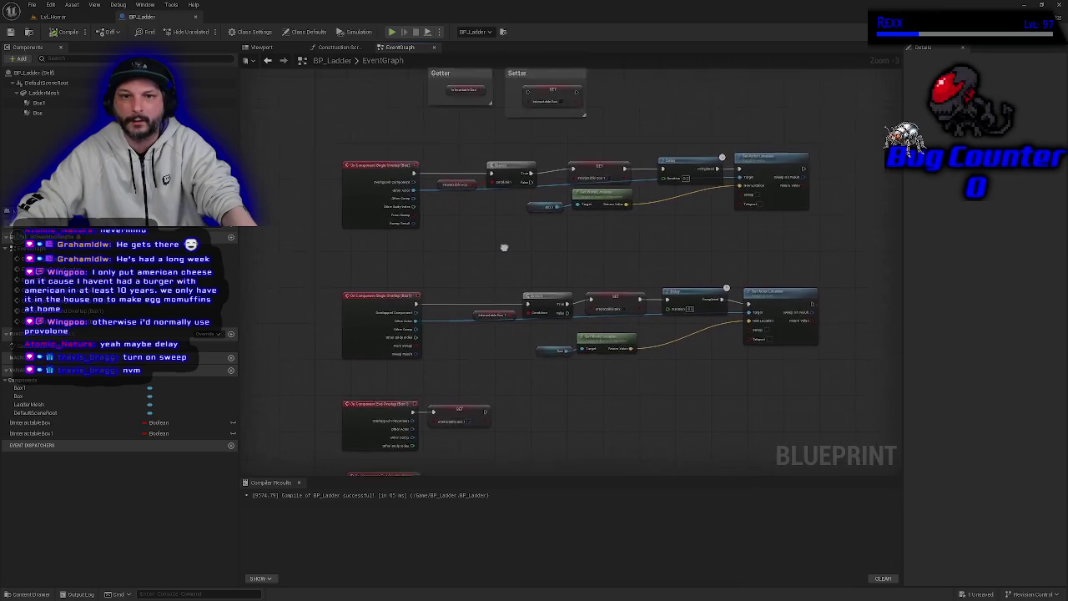
pyautogui.click(336, 260)
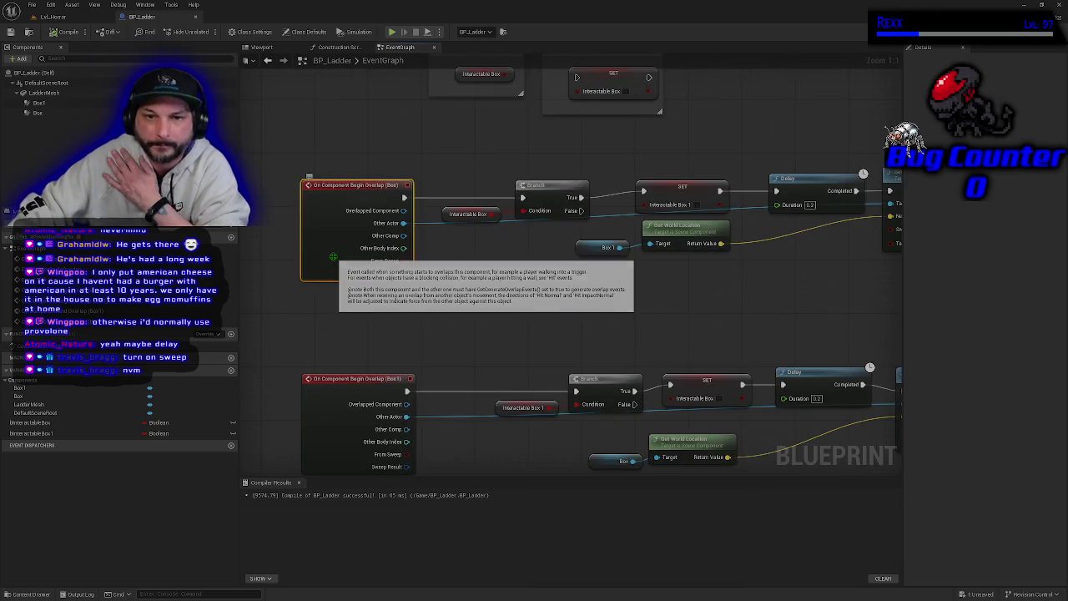
pyautogui.moveTo(474, 172); pyautogui.dragTo(547, 258)
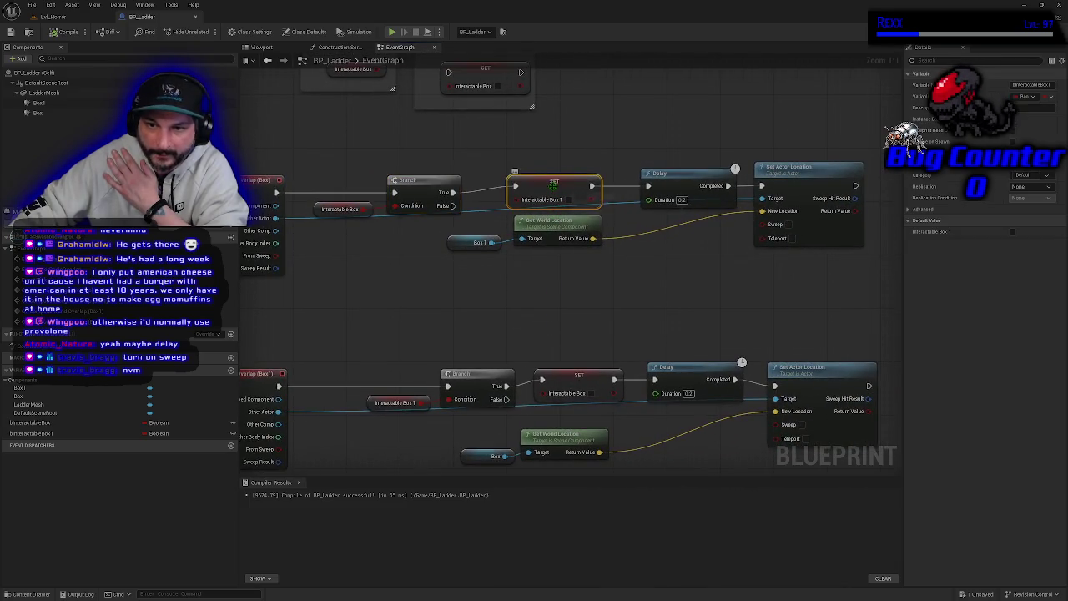
pyautogui.click(552, 192)
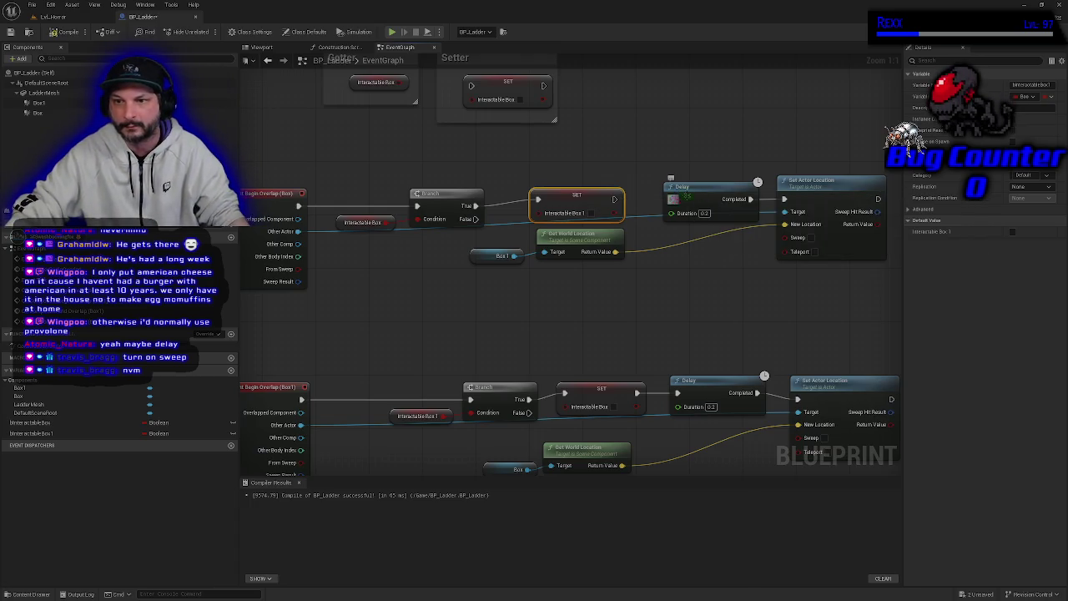
# Pull both Delay nodes out and wire each SET directly into Set Actor Location
pyautogui.moveTo(722, 192); pyautogui.dragTo(713, 124)
pyautogui.moveTo(614, 199)
pyautogui.mouseDown()
pyautogui.moveTo(826, 200)
pyautogui.moveTo(785, 199)
pyautogui.mouseUp()
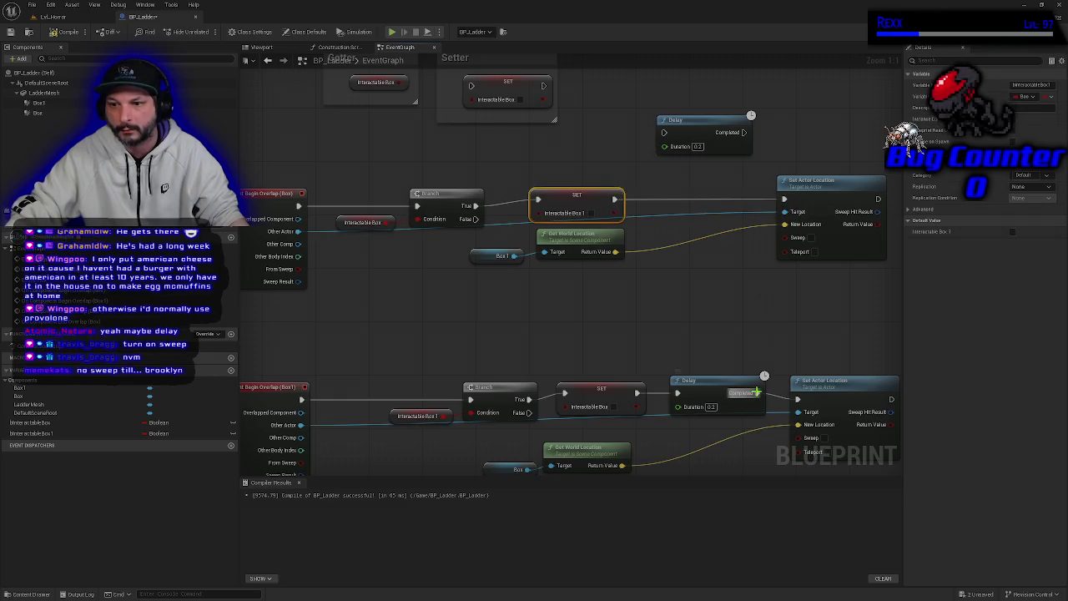
pyautogui.moveTo(701, 380); pyautogui.dragTo(701, 328)
pyautogui.moveTo(637, 392); pyautogui.dragTo(797, 399)
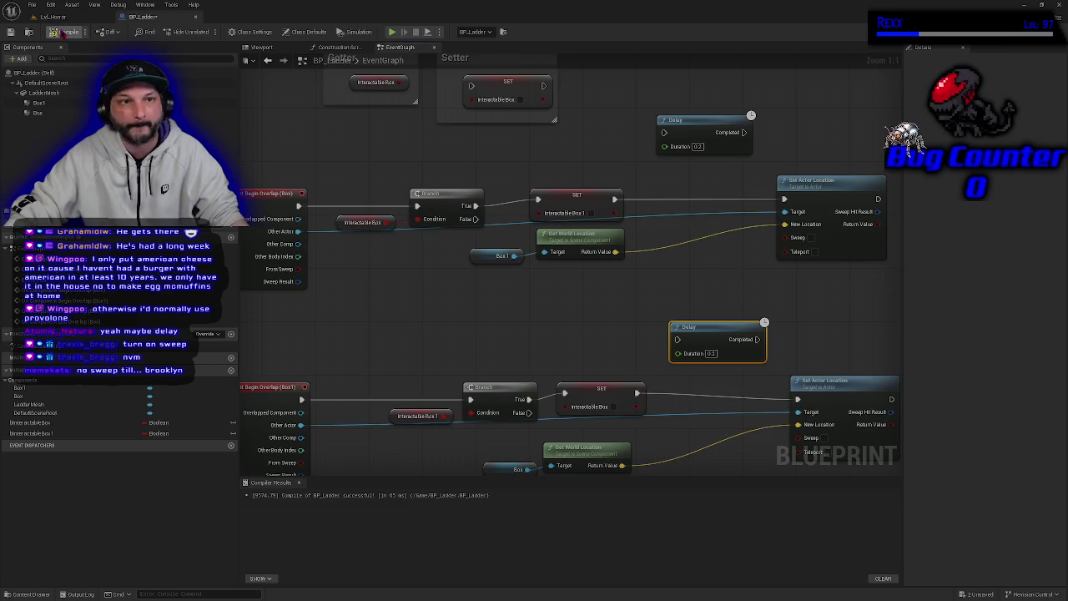
# Play-test walking into the ladder trigger, stop with Esc, and bring the spare Delays into view
pyautogui.click(392, 32)
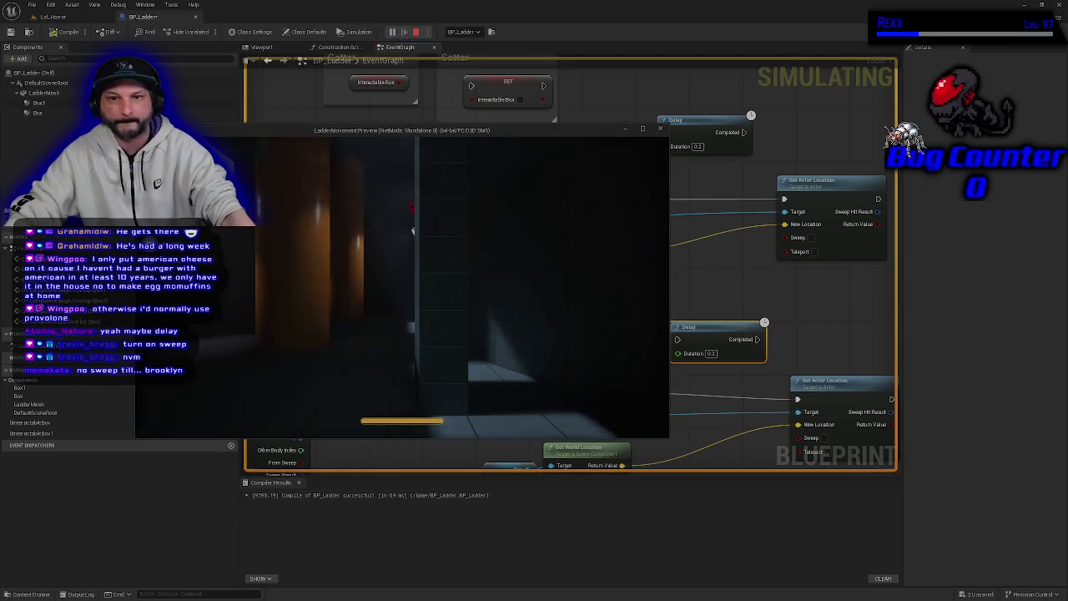
pyautogui.press('w')
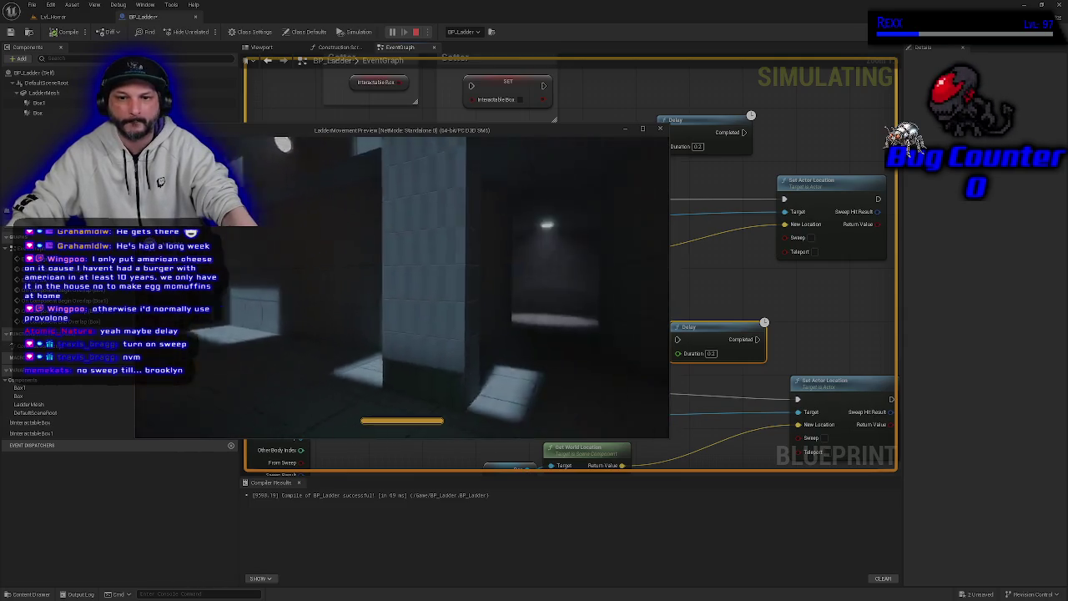
pyautogui.press('w')
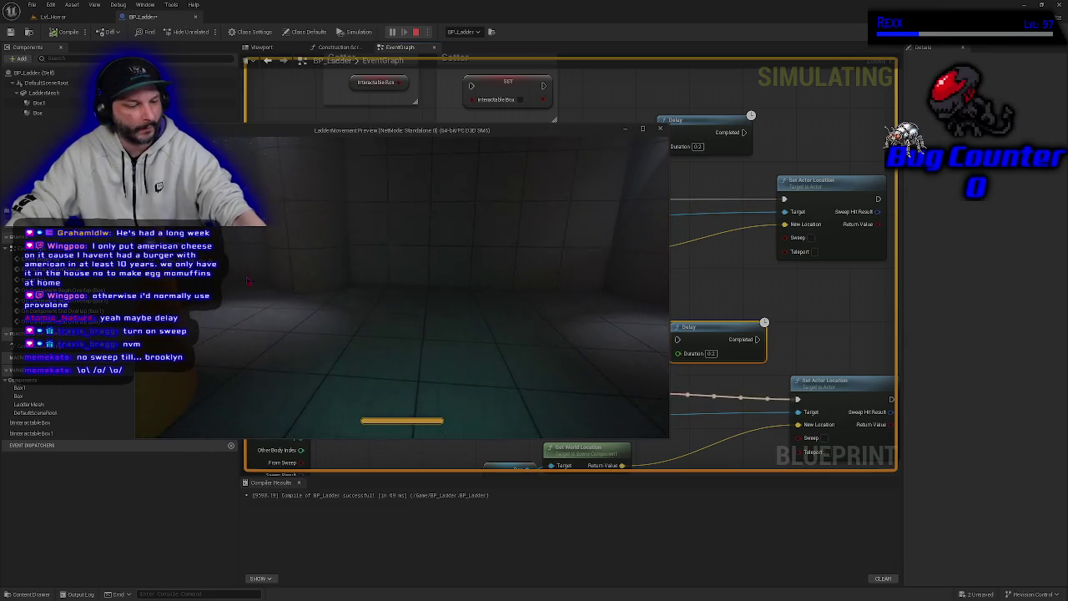
pyautogui.press('Escape')
pyautogui.moveTo(570, 337); pyautogui.dragTo(498, 314)
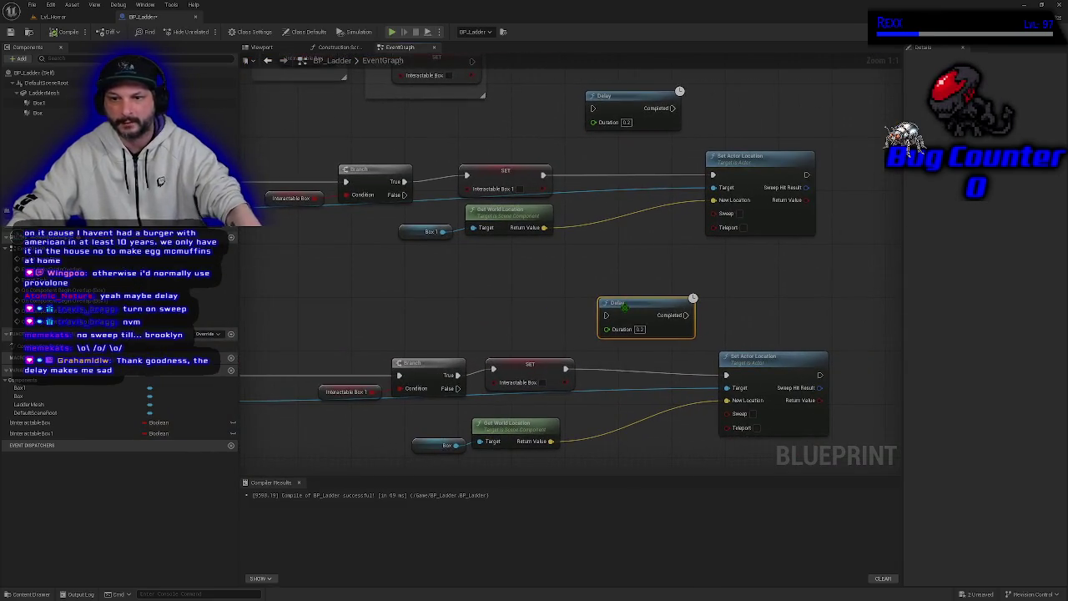
# Delete both spare Delay nodes and move each Set Actor Location left toward its chain
pyautogui.press('Delete')
pyautogui.click(631, 109)
pyautogui.press('Delete')
pyautogui.moveTo(744, 161); pyautogui.dragTo(637, 161)
pyautogui.moveTo(755, 367); pyautogui.dragTo(651, 371)
# Frame the whole graph and inspect the Box chain's Begin Overlap, Interactable Box and Branch nodes
pyautogui.press('Home')
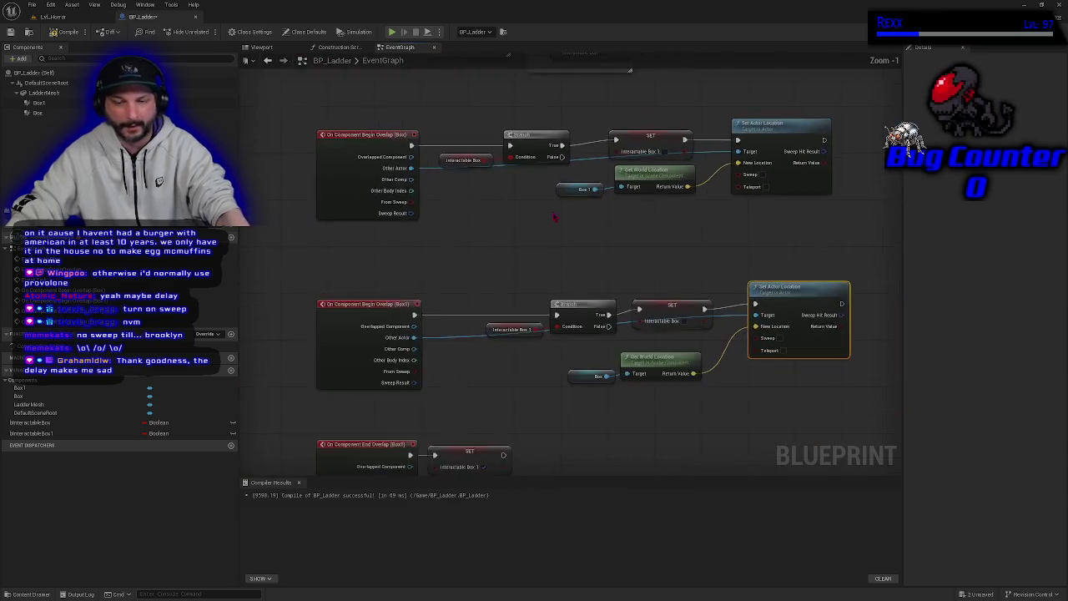
pyautogui.scroll(-2, 553, 216)
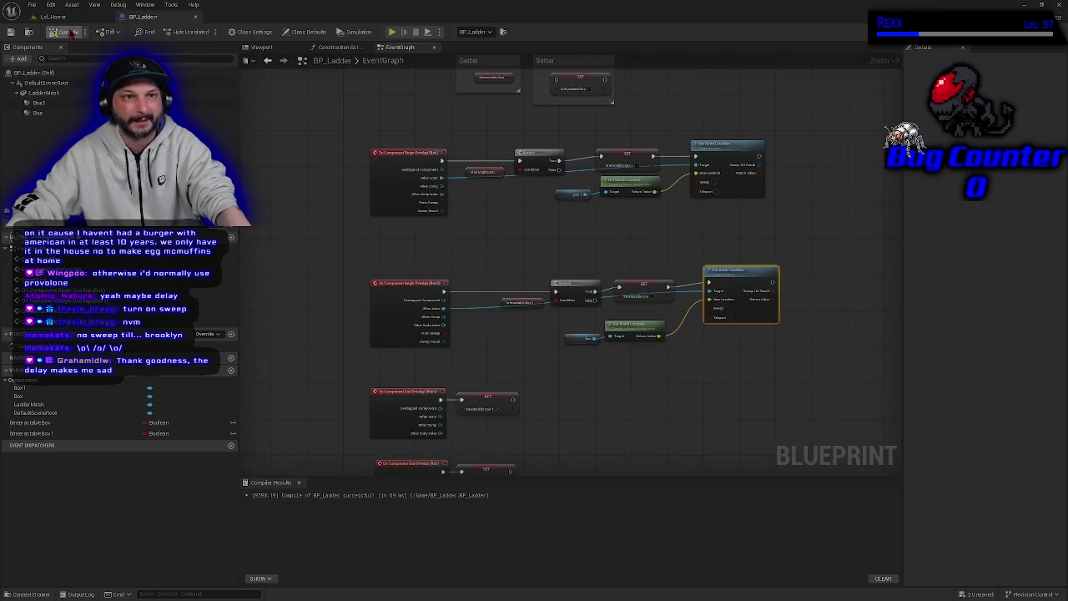
pyautogui.scroll(2, 585, 267)
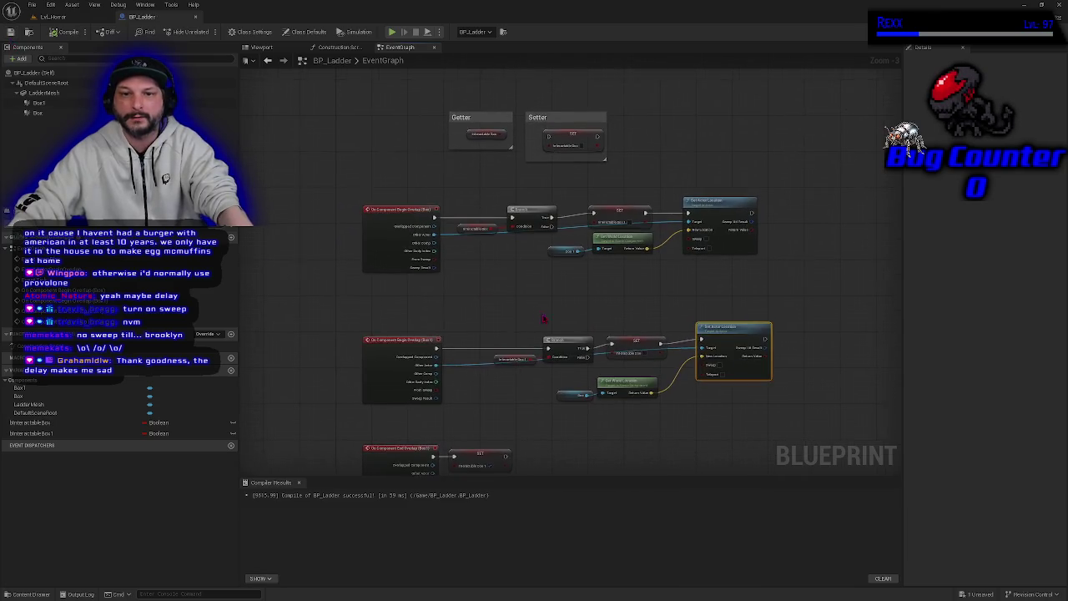
pyautogui.moveTo(256, 104)
pyautogui.mouseDown()
pyautogui.moveTo(701, 364)
pyautogui.moveTo(815, 389)
pyautogui.mouseUp()
pyautogui.click(306, 146)
pyautogui.click(293, 139)
pyautogui.moveTo(451, 216); pyautogui.dragTo(472, 264)
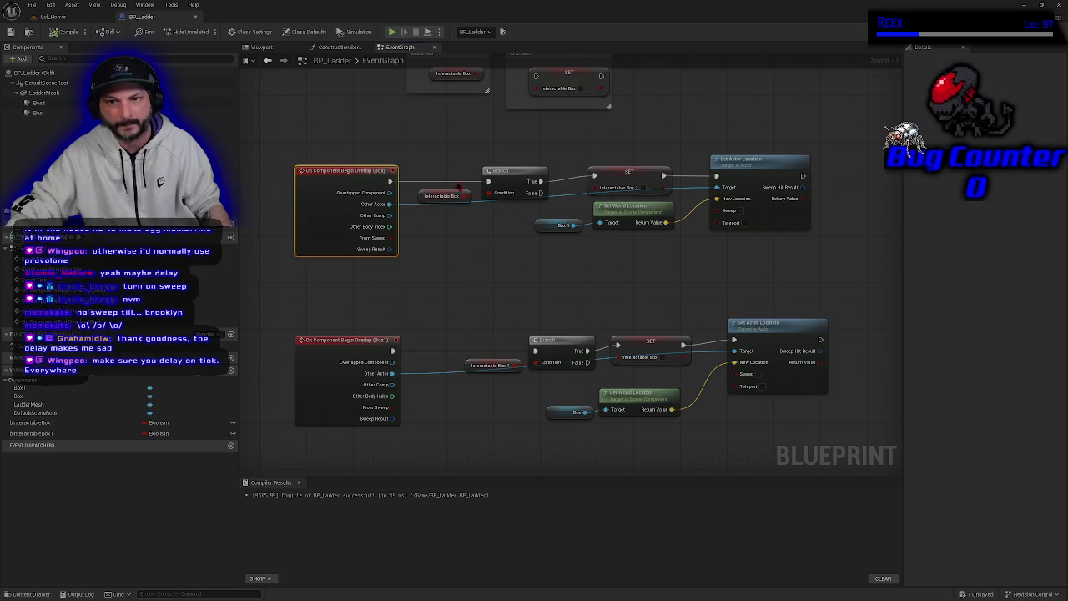
pyautogui.moveTo(443, 139); pyautogui.dragTo(504, 217)
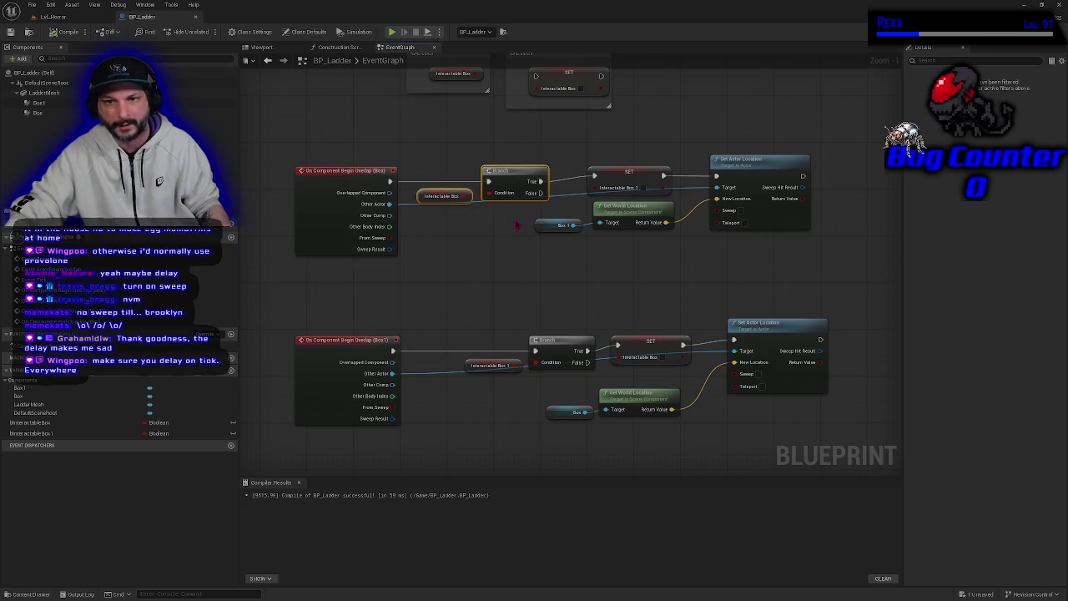
pyautogui.click(509, 179)
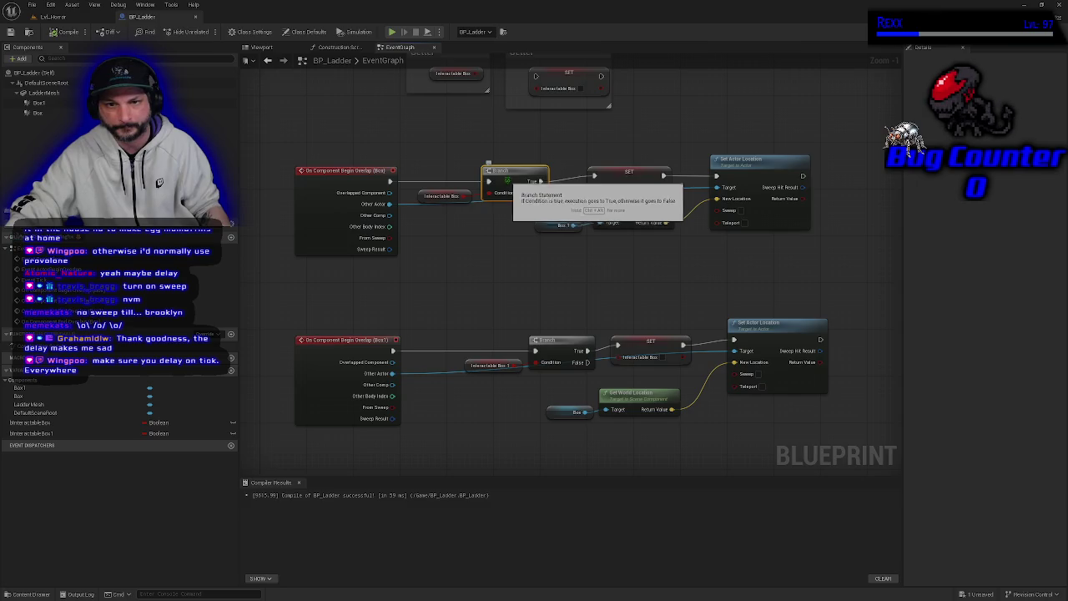
pyautogui.moveTo(442, 148)
pyautogui.mouseDown()
pyautogui.moveTo(491, 171)
pyautogui.moveTo(481, 168)
pyautogui.moveTo(513, 217)
pyautogui.mouseUp()
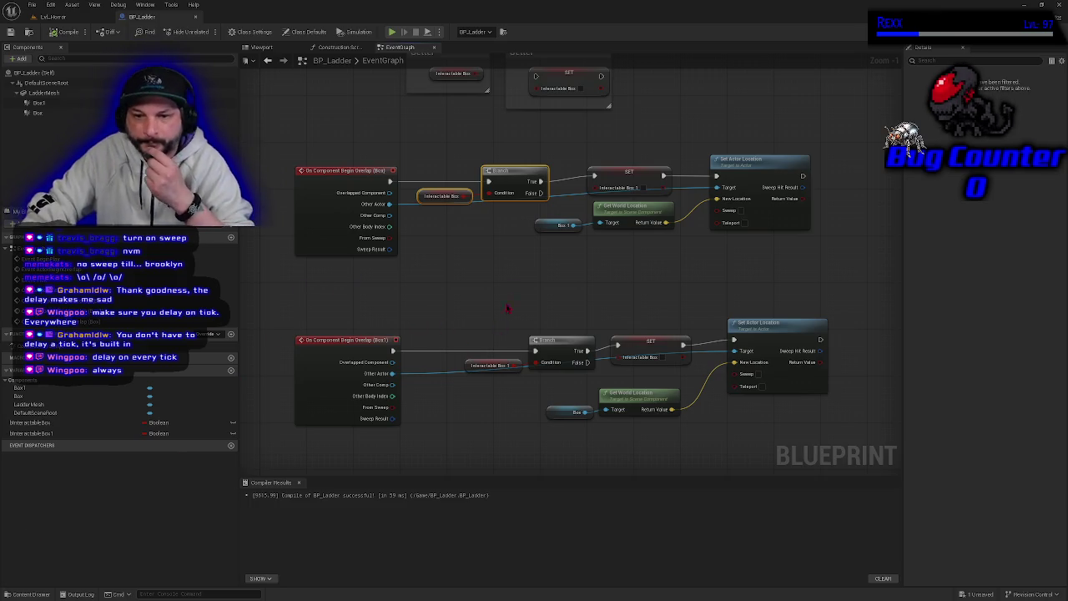
pyautogui.click(511, 272)
pyautogui.scroll(1, 509, 270)
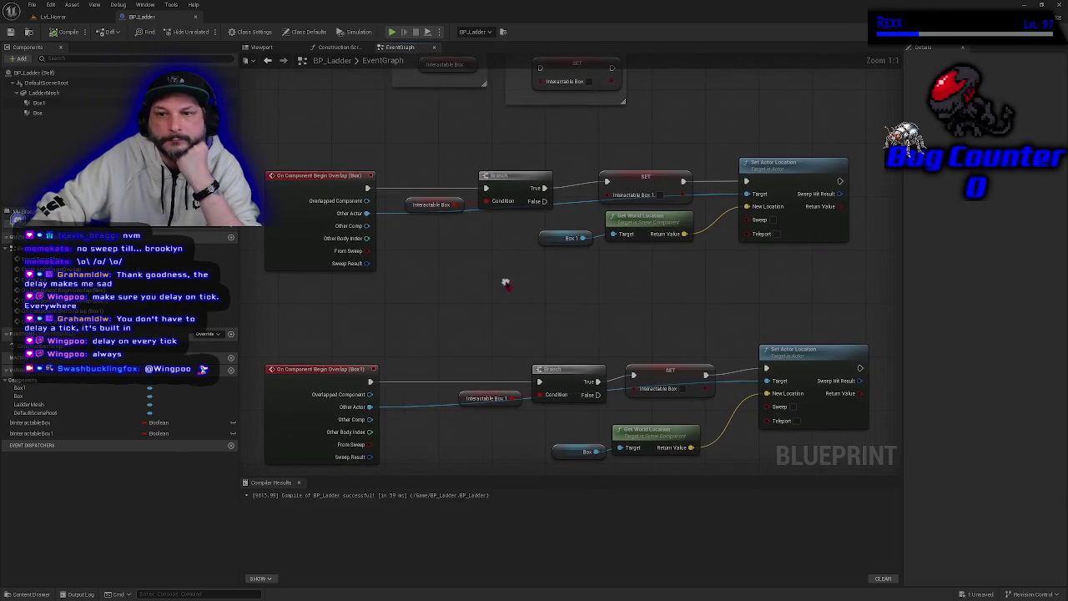
pyautogui.moveTo(299, 140)
pyautogui.mouseDown()
pyautogui.moveTo(636, 290)
pyautogui.moveTo(747, 289)
pyautogui.mouseUp()
pyautogui.click(326, 155)
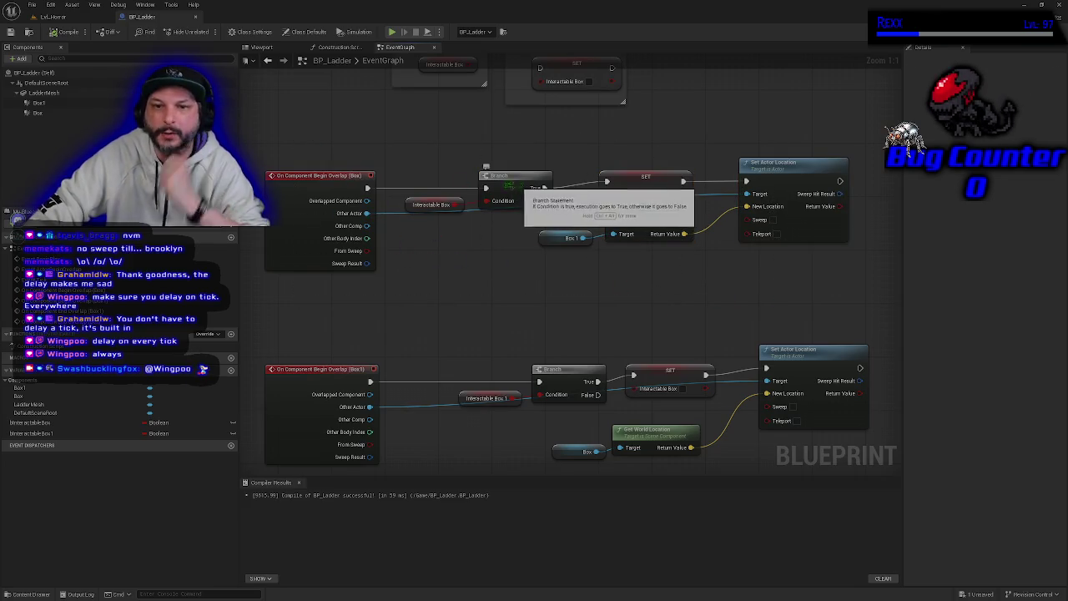
pyautogui.moveTo(419, 131)
pyautogui.mouseDown()
pyautogui.moveTo(551, 224)
pyautogui.moveTo(499, 233)
pyautogui.mouseUp()
pyautogui.click(650, 175)
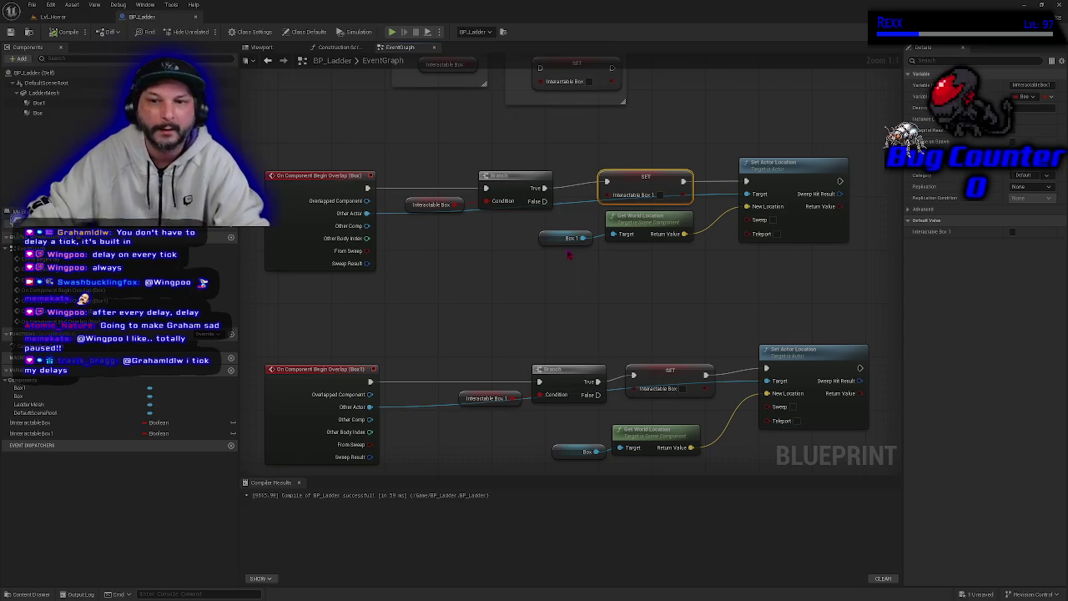
pyautogui.click(303, 187)
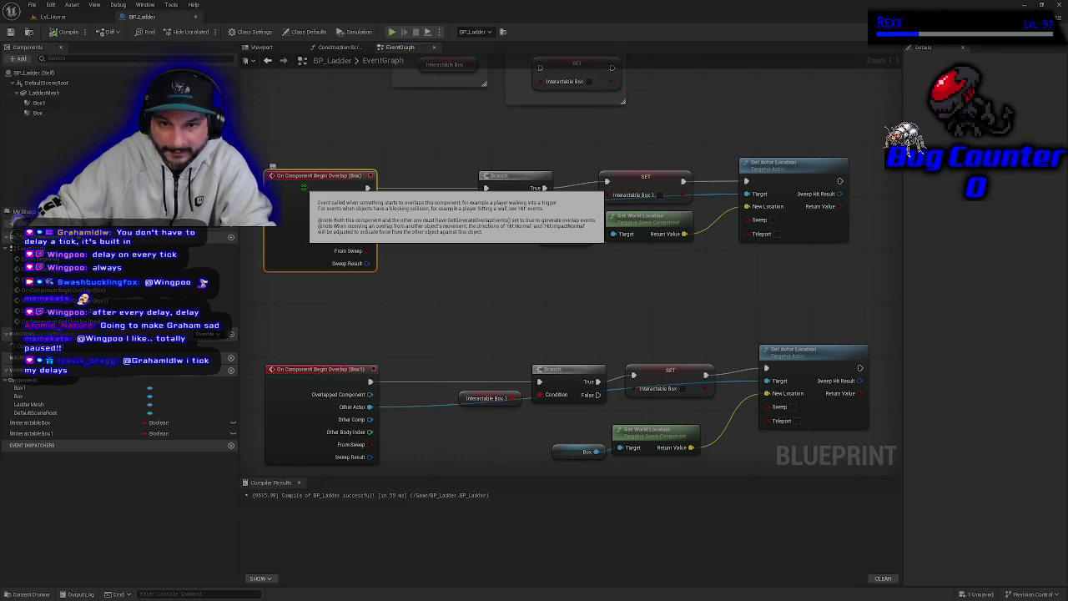
pyautogui.moveTo(431, 125)
pyautogui.mouseDown()
pyautogui.moveTo(441, 152)
pyautogui.moveTo(504, 208)
pyautogui.mouseUp()
pyautogui.click(408, 204)
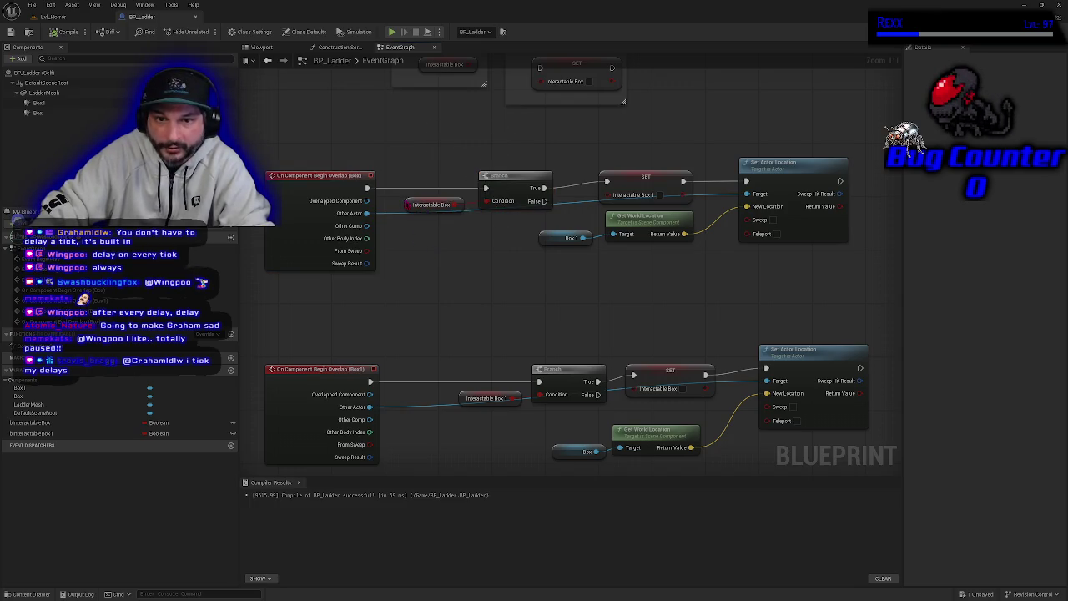
pyautogui.click(373, 193)
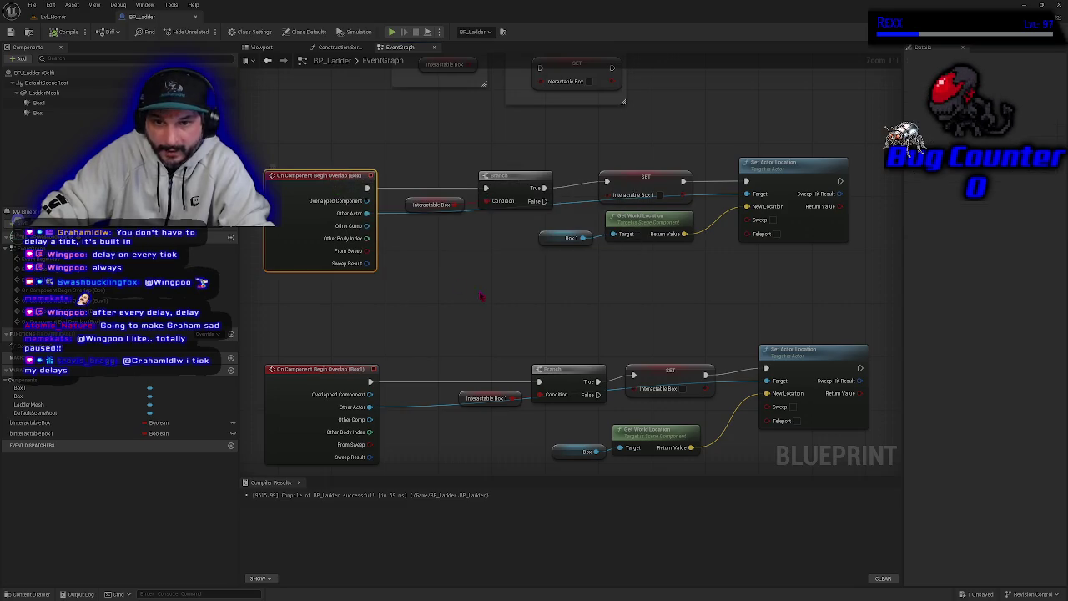
pyautogui.click(514, 193)
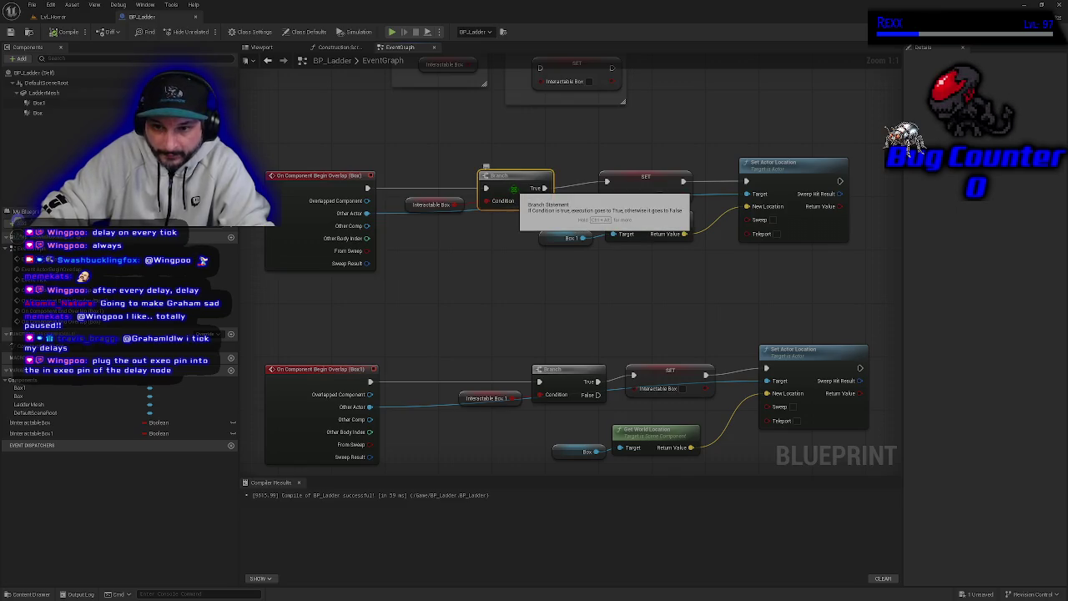
pyautogui.click(643, 177)
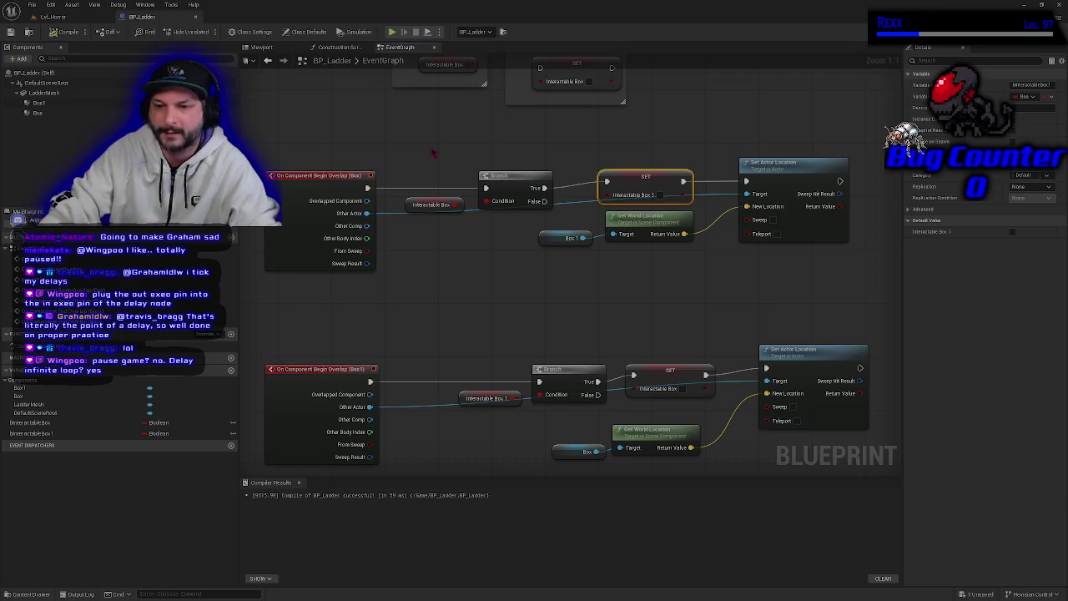
# Raise the Box chain's SET Interactable Box 1 node slightly, then pan to the Getter/Setter comments
pyautogui.click(486, 303)
pyautogui.moveTo(486, 303); pyautogui.dragTo(495, 276)
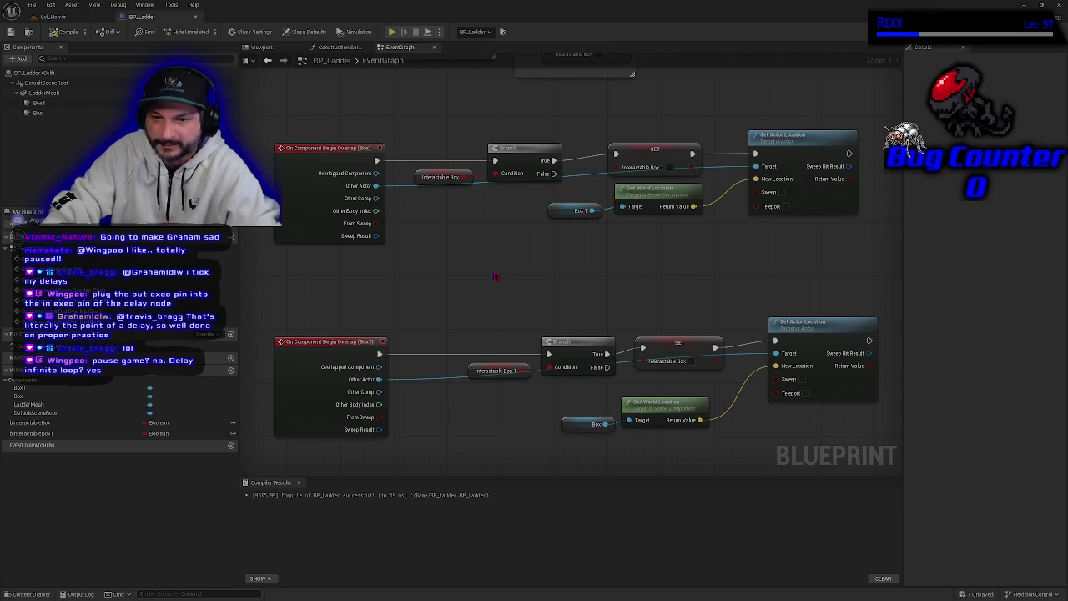
pyautogui.moveTo(495, 277); pyautogui.dragTo(479, 270)
pyautogui.moveTo(415, 101)
pyautogui.mouseDown()
pyautogui.moveTo(499, 179)
pyautogui.moveTo(526, 185)
pyautogui.mouseUp()
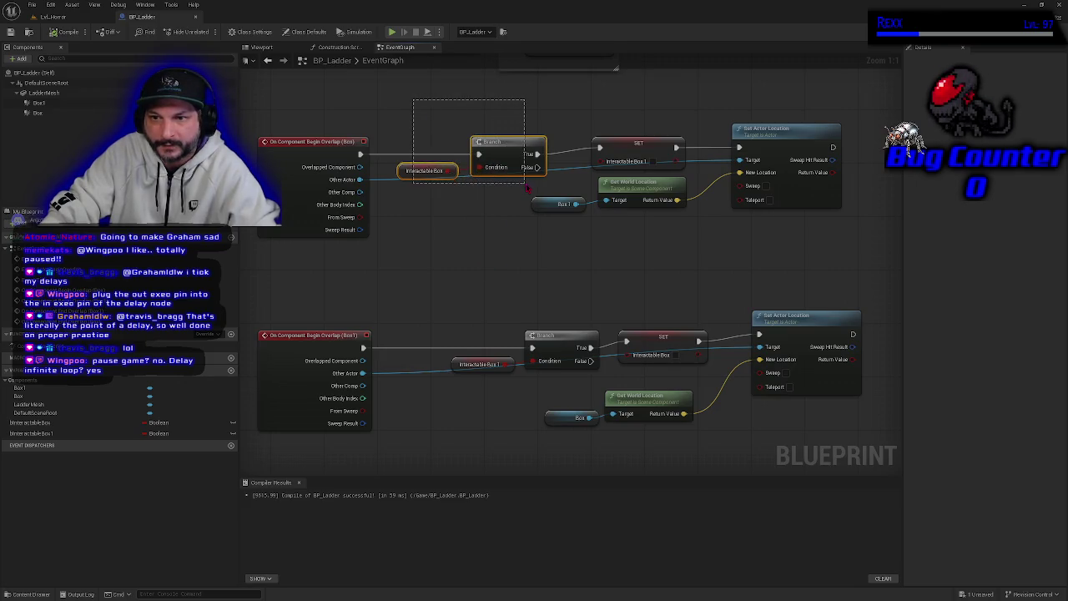
pyautogui.click(448, 104)
pyautogui.moveTo(402, 107); pyautogui.dragTo(502, 201)
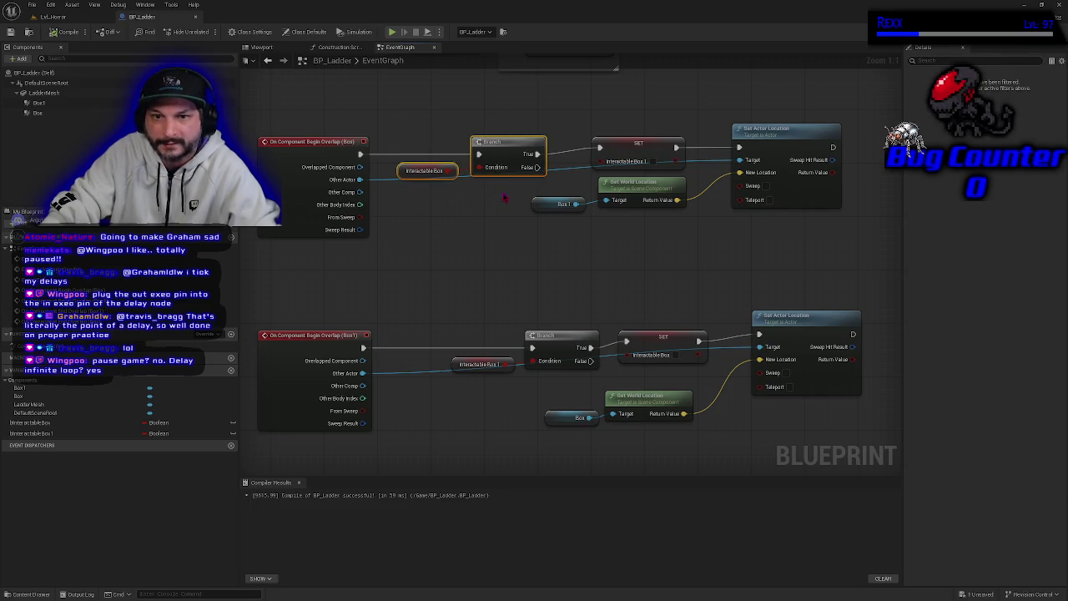
pyautogui.moveTo(504, 193); pyautogui.dragTo(448, 152)
pyautogui.click(629, 148)
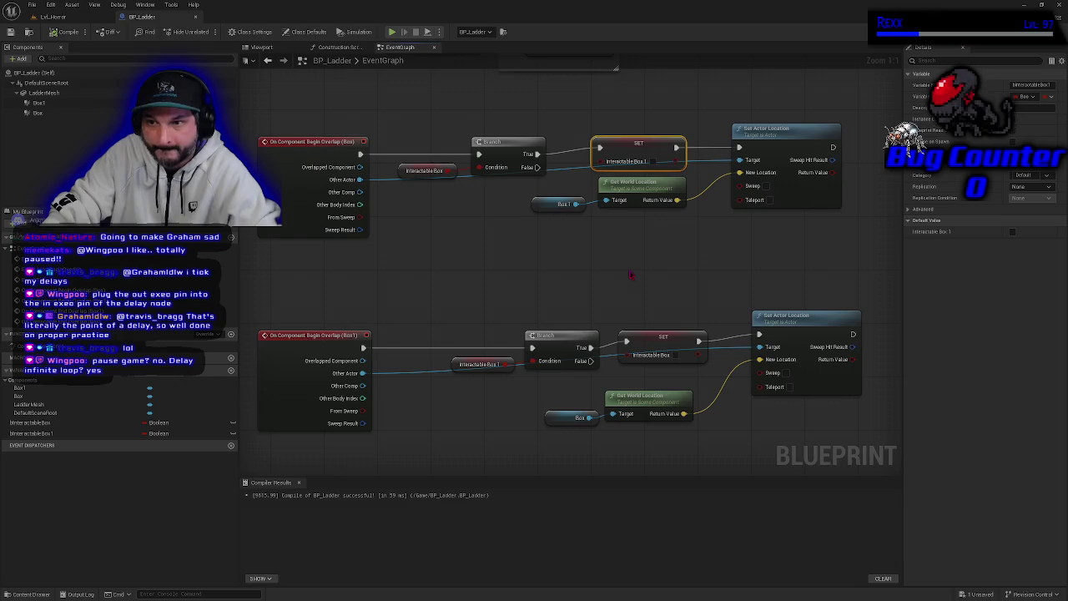
pyautogui.click(771, 188)
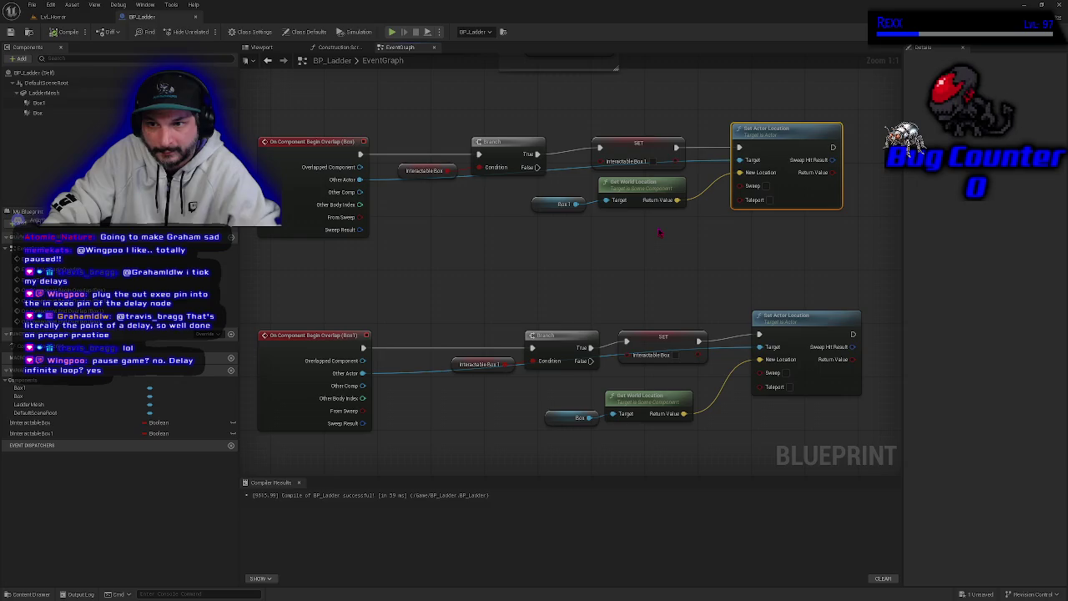
pyautogui.moveTo(652, 143); pyautogui.dragTo(653, 131)
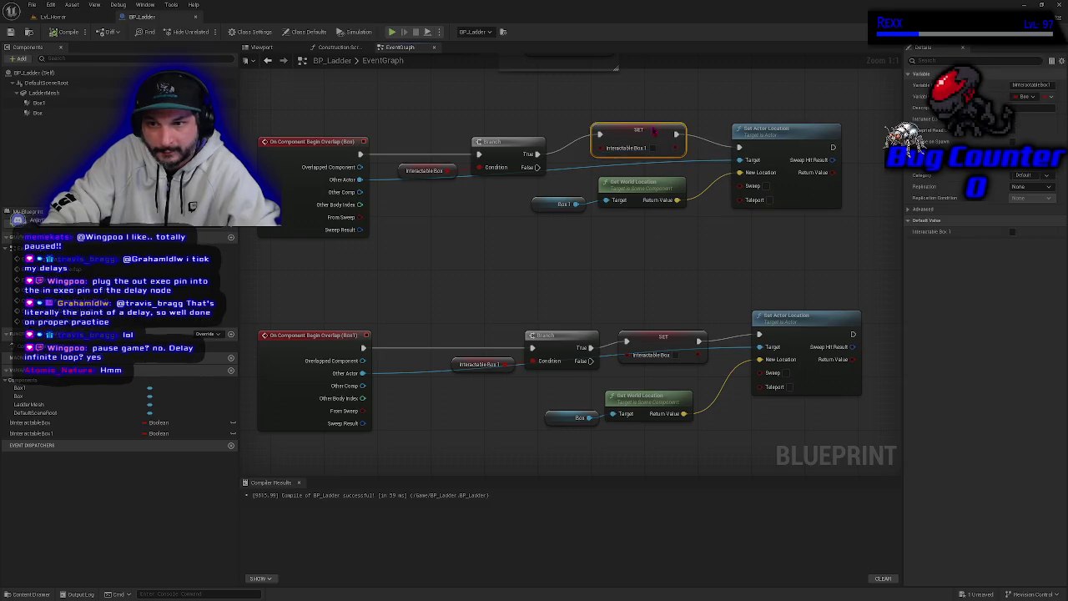
pyautogui.moveTo(497, 218); pyautogui.dragTo(530, 316)
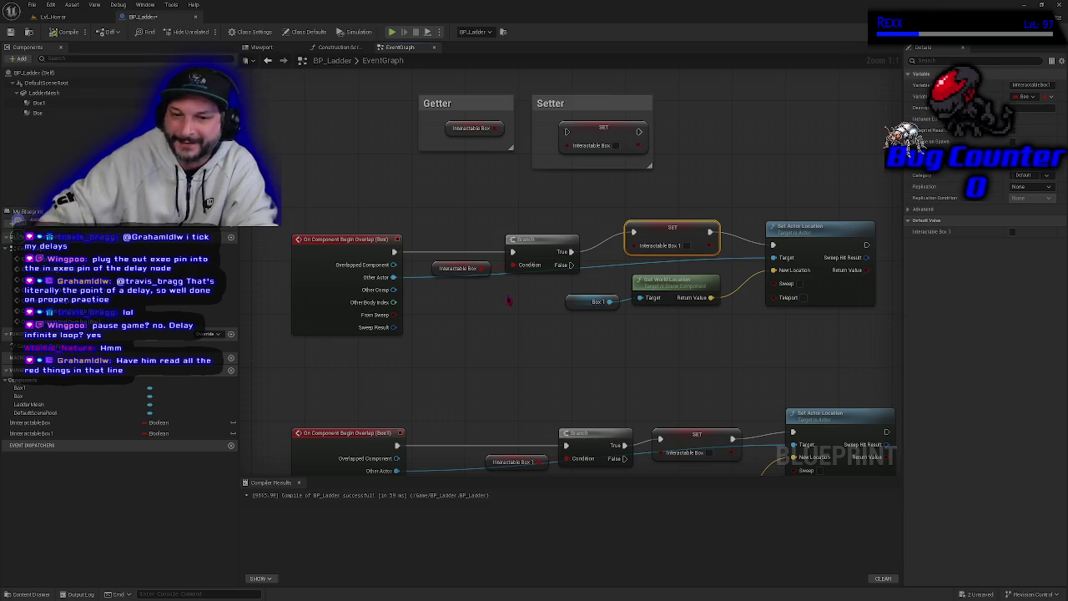
# Move the lower SET node and Interactable Box 1 getter into line on the Box1 chain
pyautogui.moveTo(508, 300)
pyautogui.mouseDown()
pyautogui.moveTo(503, 293)
pyautogui.moveTo(588, 344)
pyautogui.moveTo(531, 311)
pyautogui.mouseUp()
pyautogui.press('Escape')
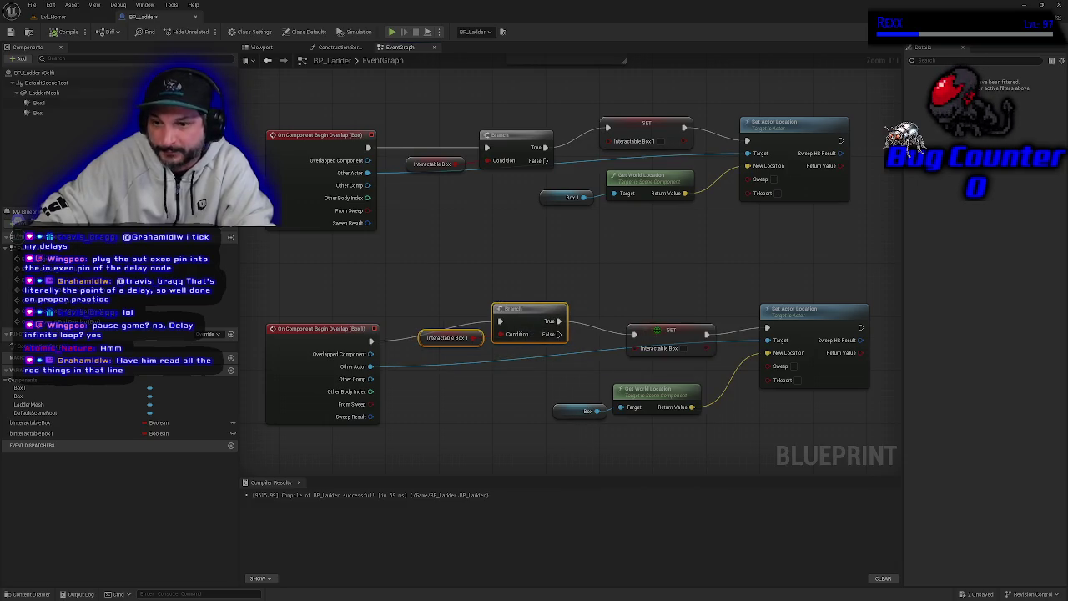
pyautogui.moveTo(659, 328); pyautogui.dragTo(654, 306)
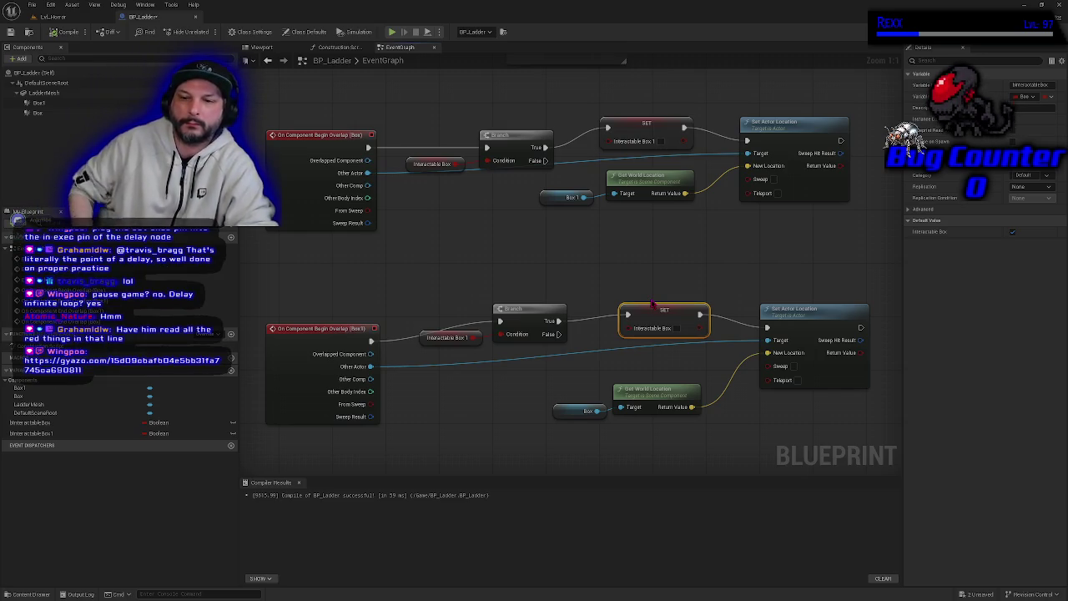
pyautogui.moveTo(468, 427)
pyautogui.mouseDown()
pyautogui.moveTo(451, 247)
pyautogui.moveTo(516, 175)
pyautogui.moveTo(484, 342)
pyautogui.moveTo(504, 275)
pyautogui.moveTo(551, 321)
pyautogui.moveTo(520, 317)
pyautogui.mouseUp()
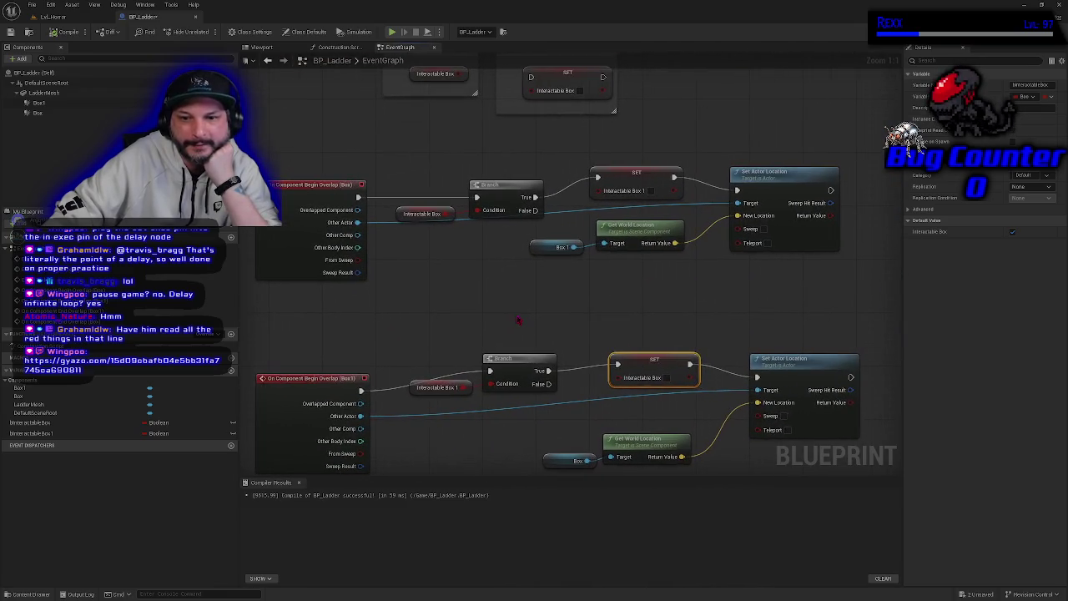
pyautogui.moveTo(413, 395)
pyautogui.mouseDown()
pyautogui.moveTo(418, 408)
pyautogui.moveTo(412, 401)
pyautogui.mouseUp()
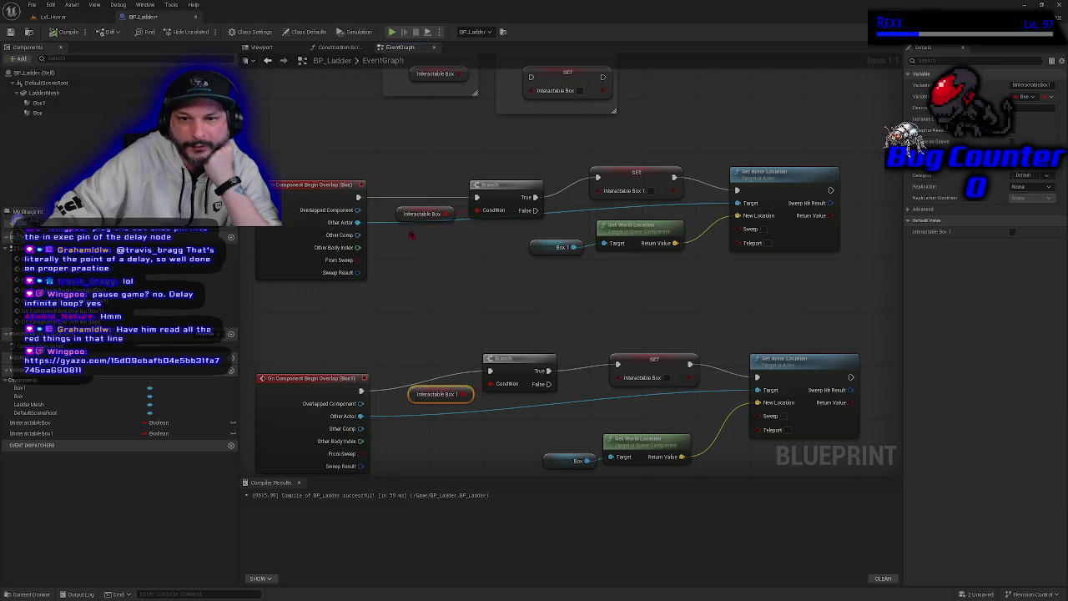
# Inspect the getter, SET and Branch nodes, then box-select the top and bottom chains and the Box overlap event
pyautogui.click(406, 212)
pyautogui.click(629, 176)
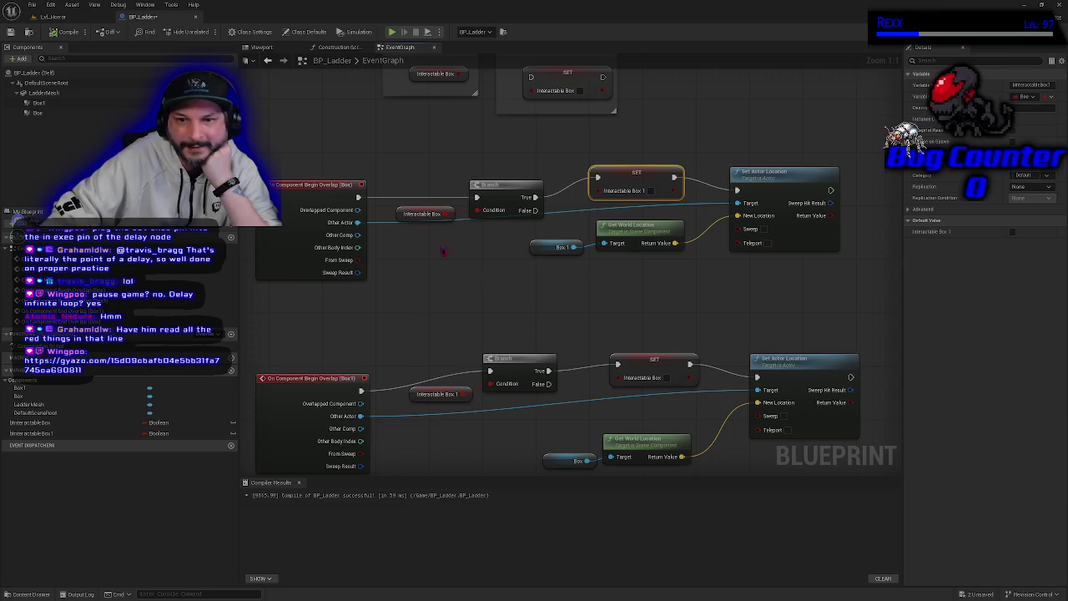
pyautogui.click(401, 212)
pyautogui.click(489, 195)
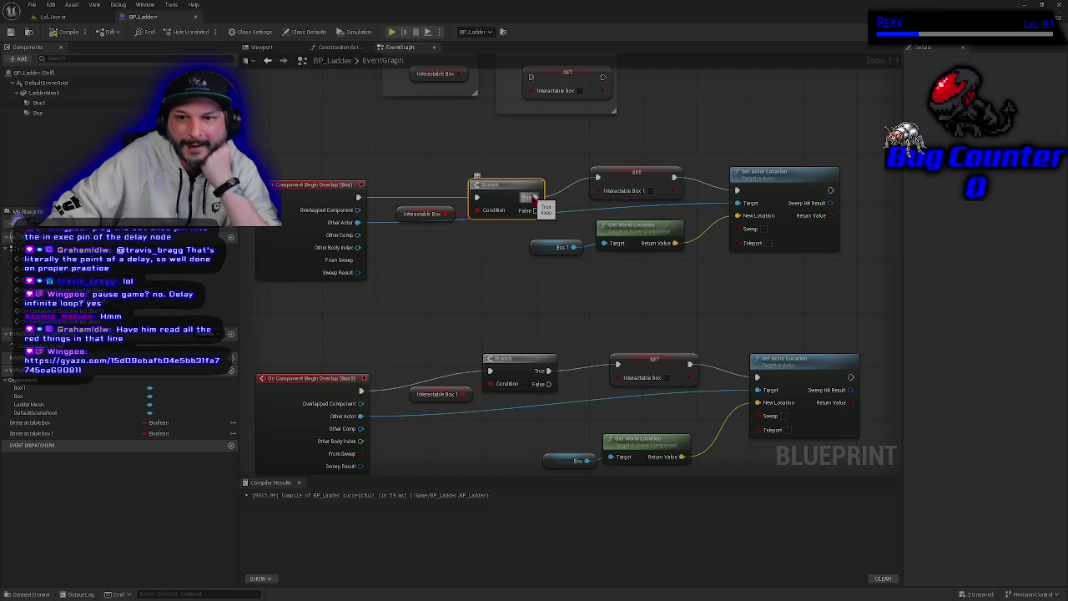
pyautogui.click(564, 319)
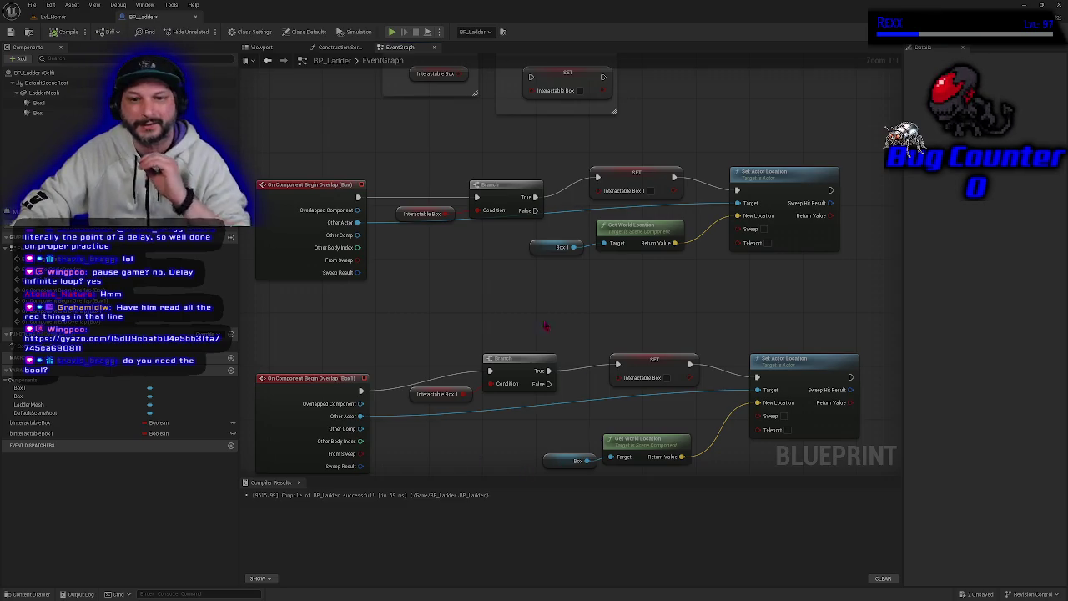
pyautogui.moveTo(300, 125)
pyautogui.mouseDown()
pyautogui.moveTo(468, 251)
pyautogui.moveTo(763, 313)
pyautogui.mouseUp()
pyautogui.moveTo(404, 341)
pyautogui.mouseDown()
pyautogui.moveTo(359, 467)
pyautogui.moveTo(843, 468)
pyautogui.mouseUp()
pyautogui.click(393, 285)
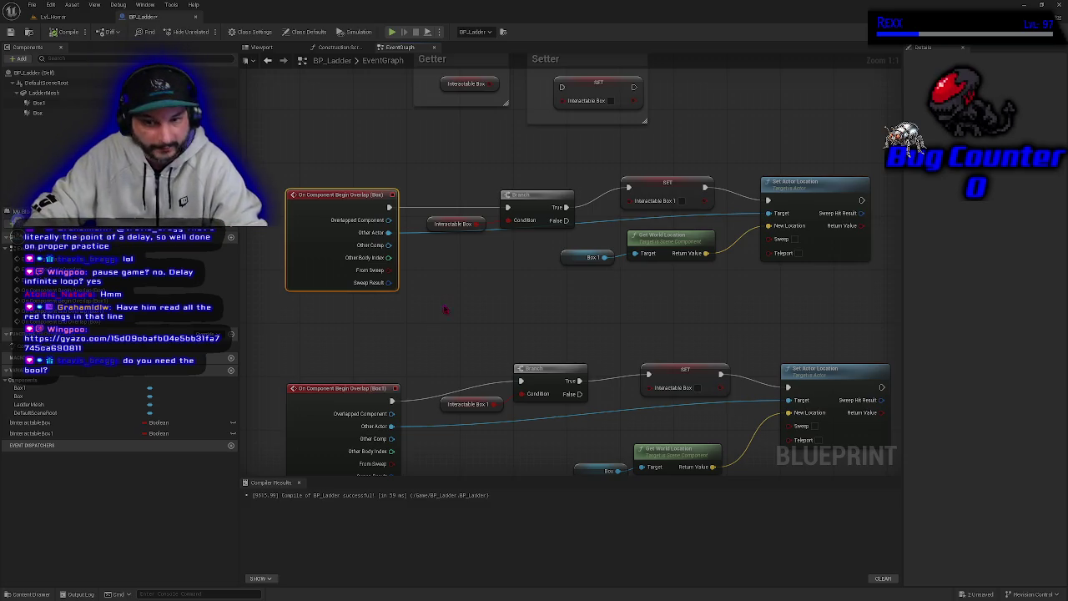
pyautogui.moveTo(437, 323); pyautogui.dragTo(442, 327)
pyautogui.moveTo(343, 214)
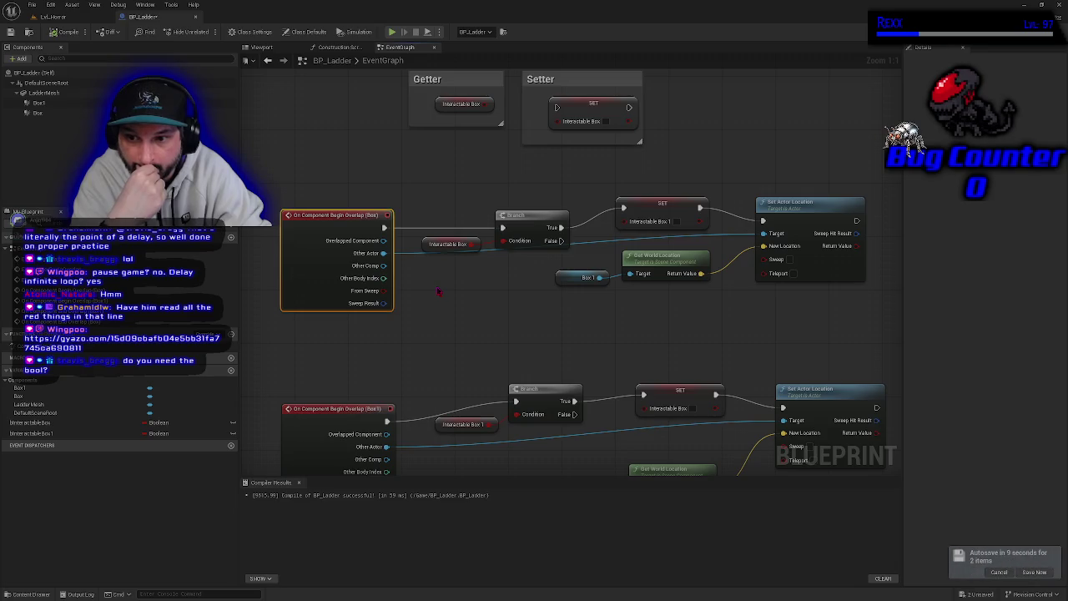
pyautogui.click(524, 346)
pyautogui.moveTo(524, 346); pyautogui.dragTo(499, 227)
pyautogui.moveTo(328, 234)
pyautogui.mouseDown()
pyautogui.moveTo(721, 409)
pyautogui.moveTo(812, 417)
pyautogui.mouseUp()
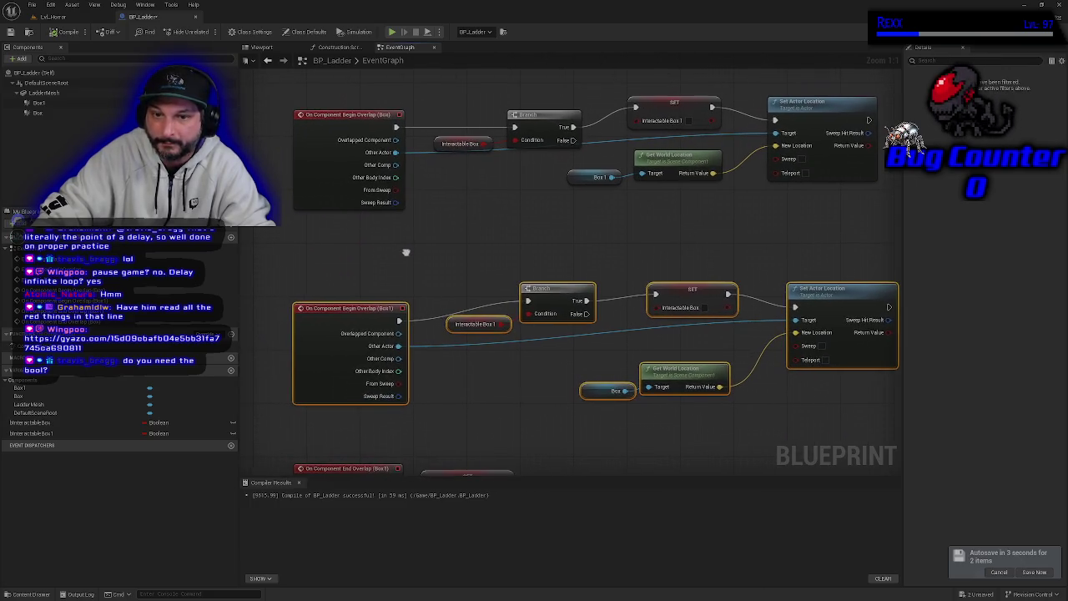
pyautogui.click(682, 285)
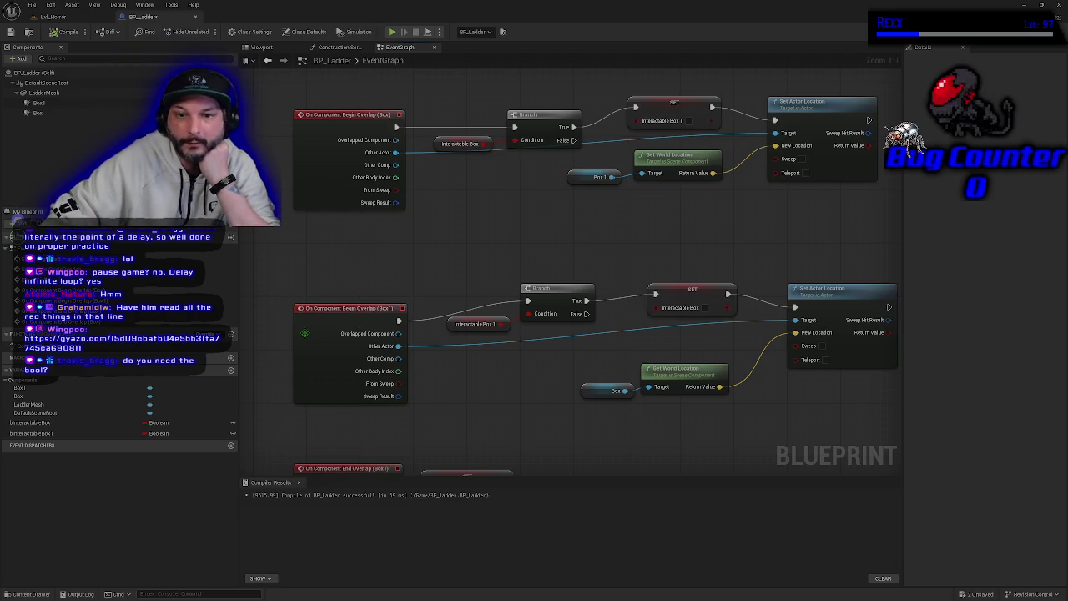
pyautogui.click(310, 327)
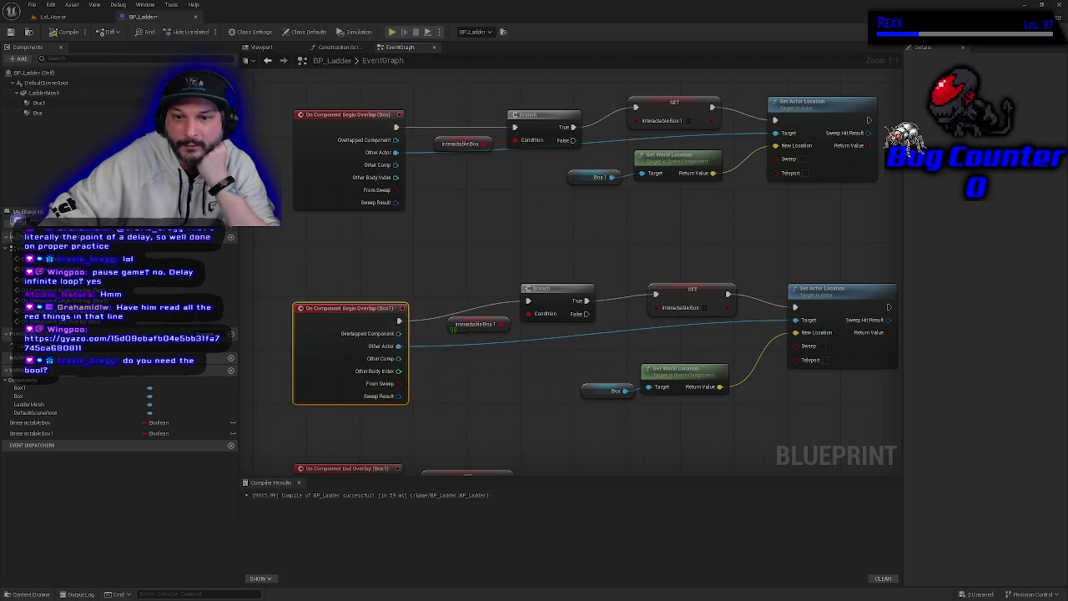
pyautogui.click(459, 325)
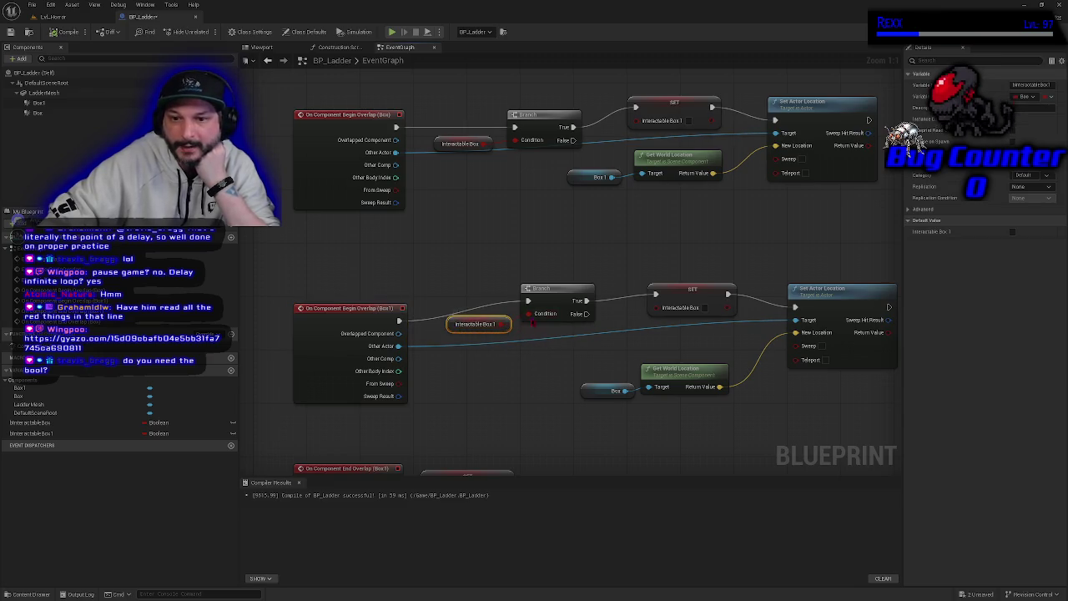
pyautogui.click(543, 292)
pyautogui.click(655, 280)
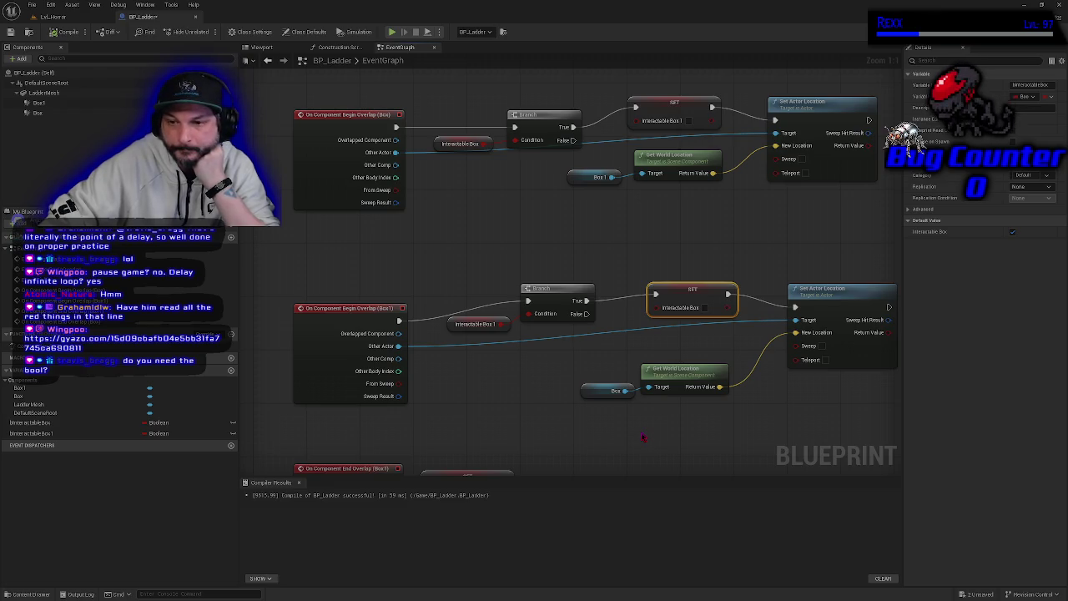
pyautogui.click(675, 111)
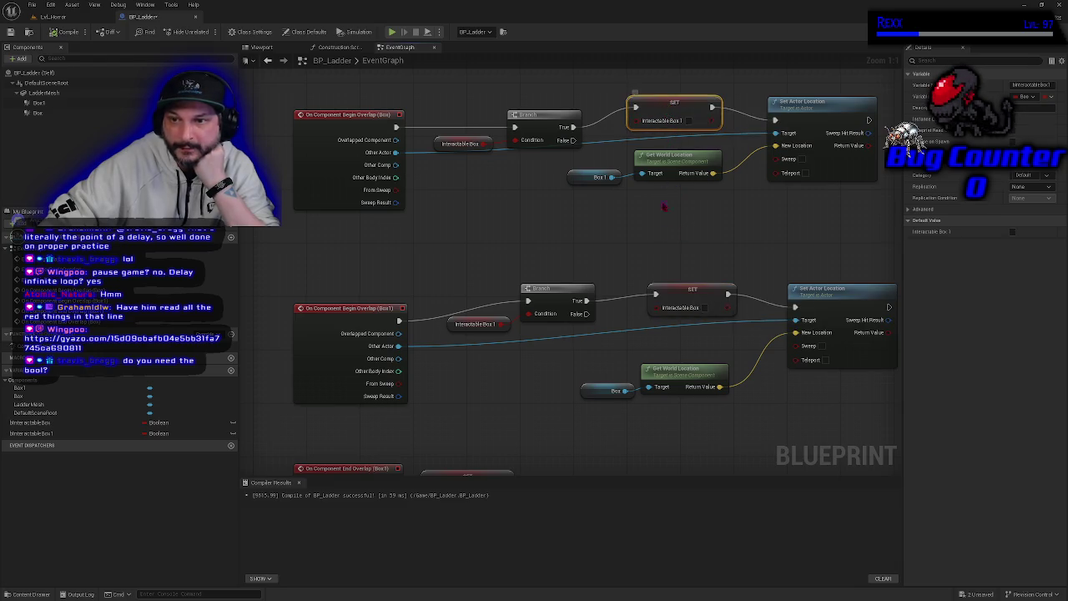
pyautogui.moveTo(634, 431); pyautogui.dragTo(639, 184)
pyautogui.moveTo(285, 187); pyautogui.dragTo(565, 431)
pyautogui.moveTo(487, 167)
pyautogui.mouseDown()
pyautogui.moveTo(500, 236)
pyautogui.moveTo(461, 215)
pyautogui.mouseUp()
pyautogui.click(462, 219)
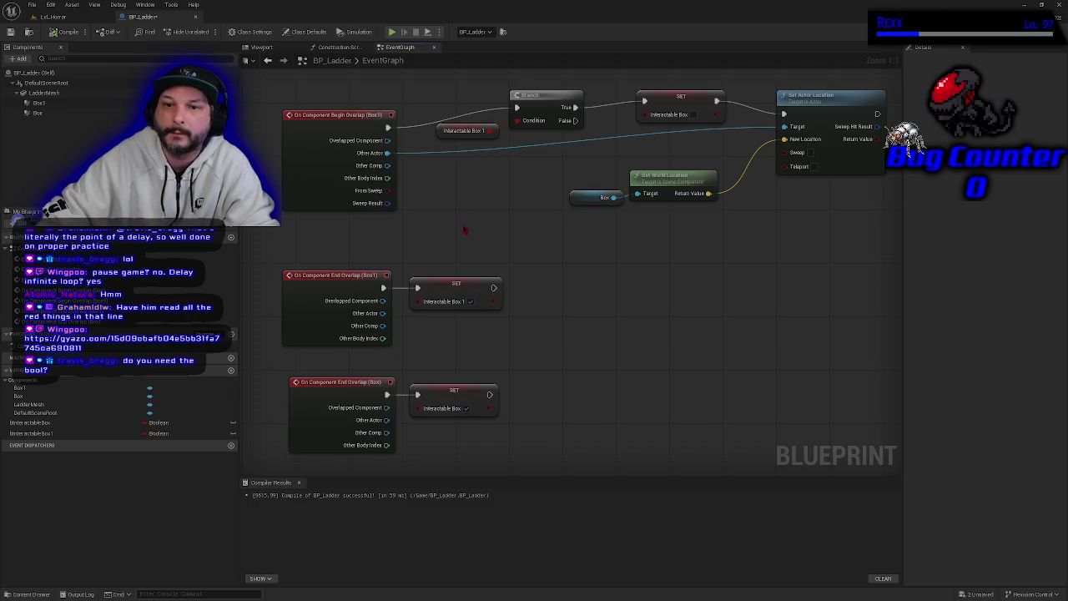
pyautogui.hotkey('ctrl', 'z')
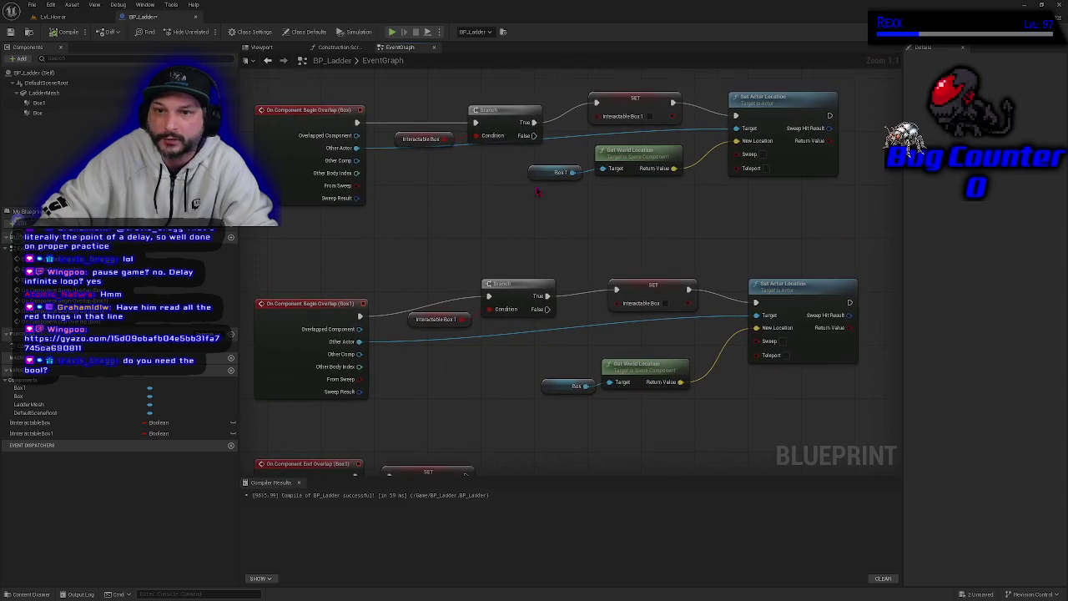
pyautogui.click(618, 103)
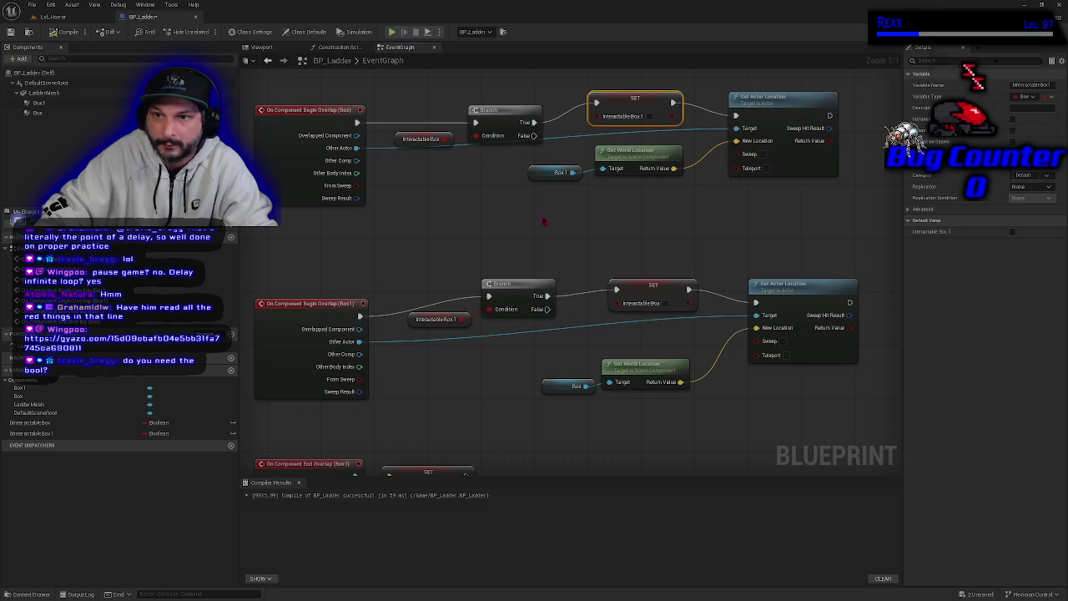
pyautogui.moveTo(518, 242); pyautogui.dragTo(565, 245)
pyautogui.moveTo(587, 143)
pyautogui.mouseDown()
pyautogui.moveTo(651, 179)
pyautogui.moveTo(547, 182)
pyautogui.moveTo(552, 234)
pyautogui.mouseUp()
pyautogui.click(505, 209)
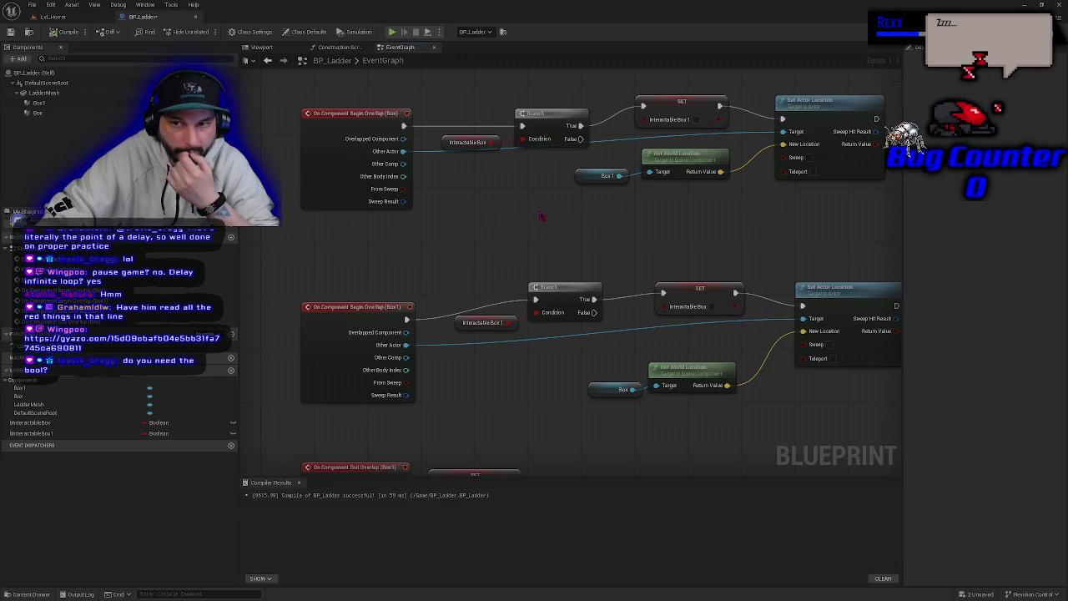
pyautogui.moveTo(676, 252)
pyautogui.mouseDown()
pyautogui.moveTo(590, 246)
pyautogui.moveTo(640, 272)
pyautogui.mouseUp()
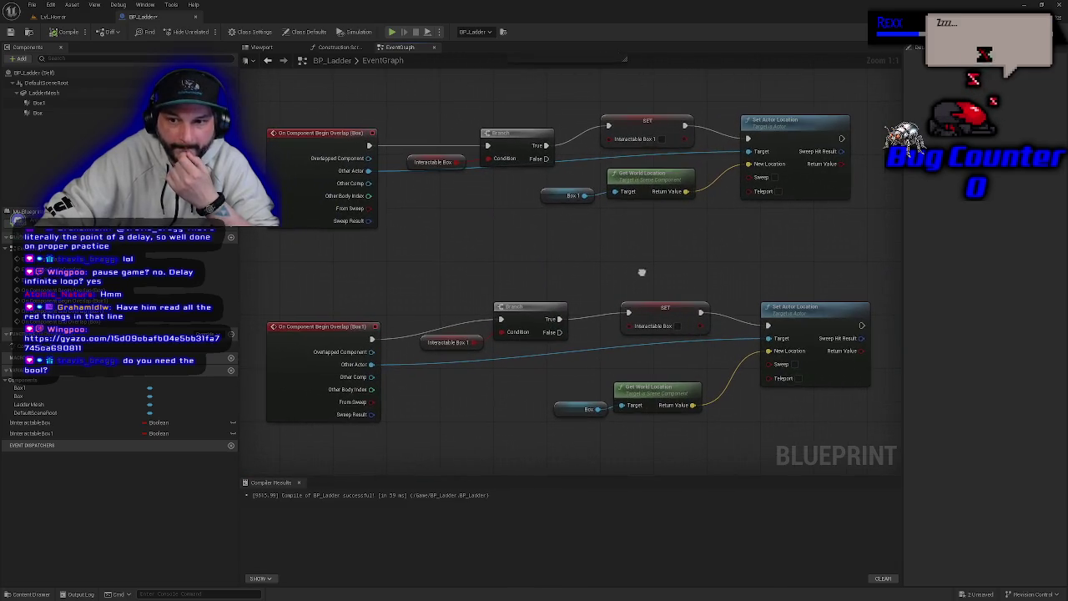
pyautogui.click(655, 309)
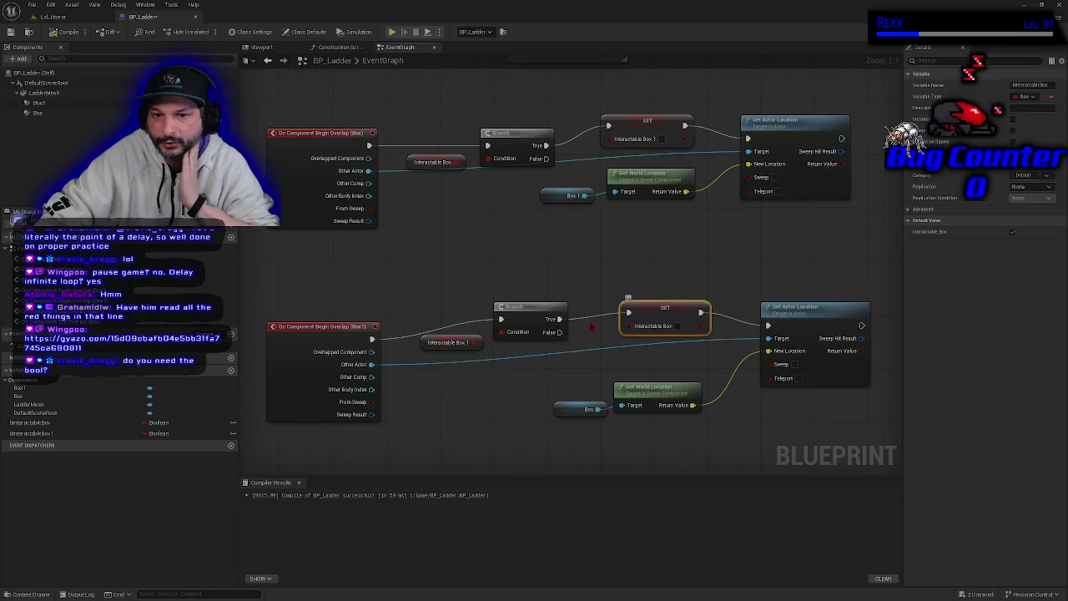
pyautogui.click(423, 342)
pyautogui.click(358, 336)
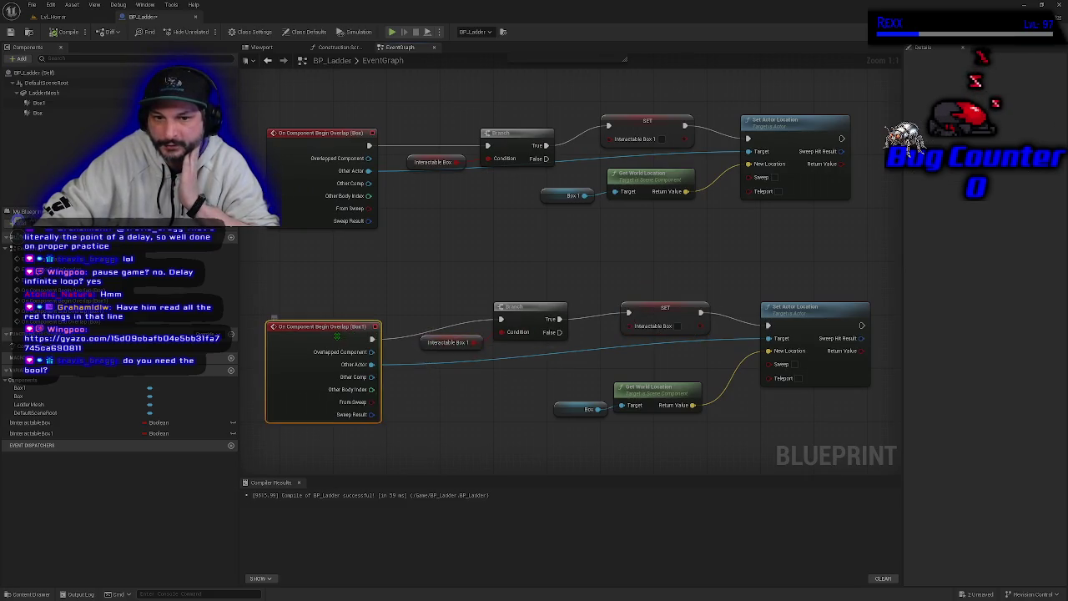
pyautogui.click(451, 343)
pyautogui.click(647, 319)
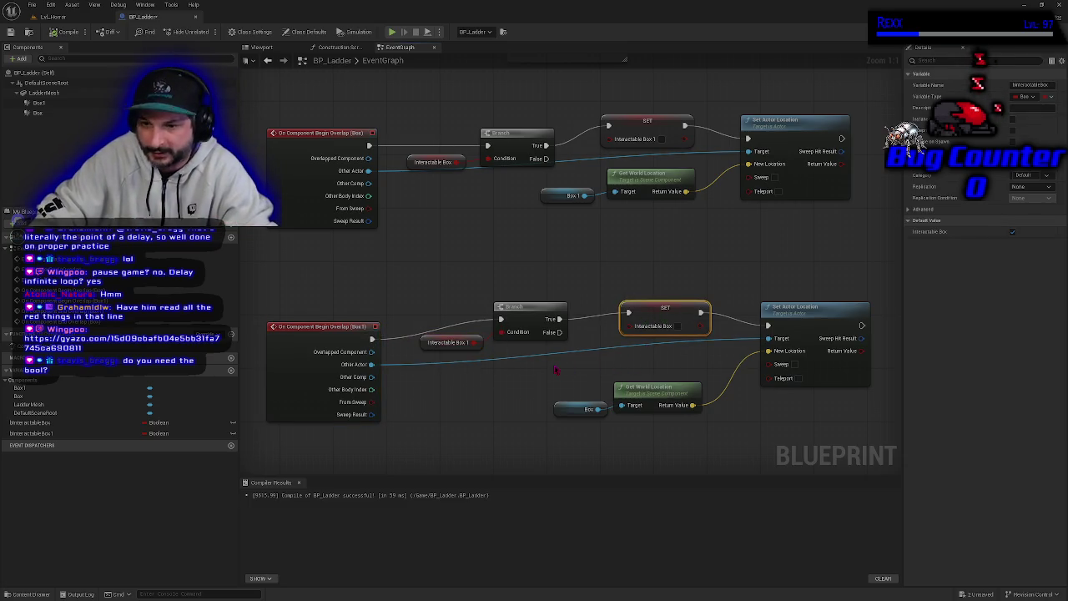
pyautogui.click(451, 343)
pyautogui.click(655, 317)
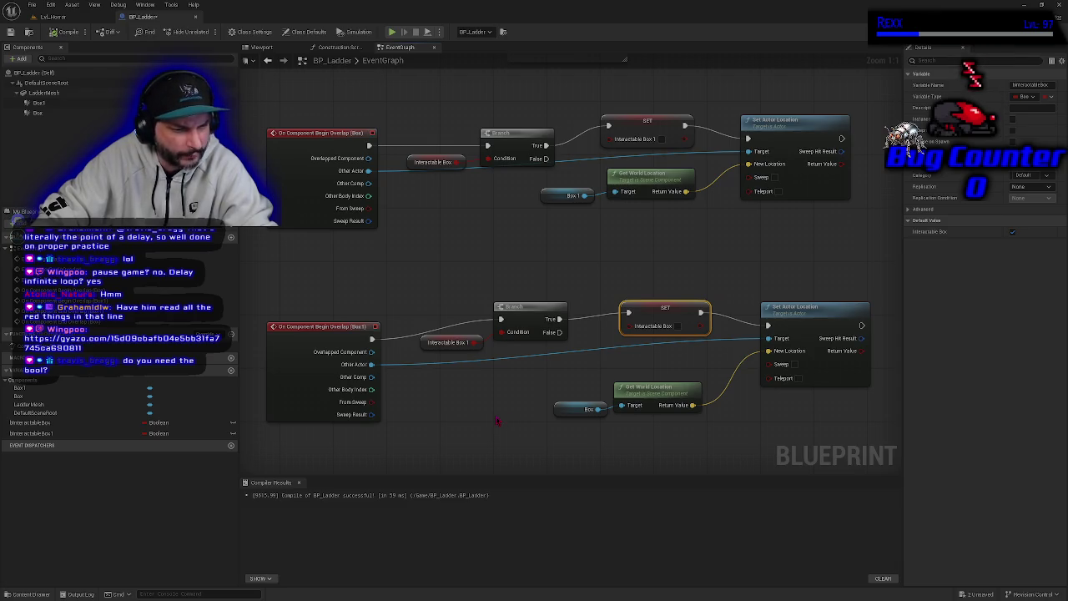
pyautogui.scroll(-1, 518, 359)
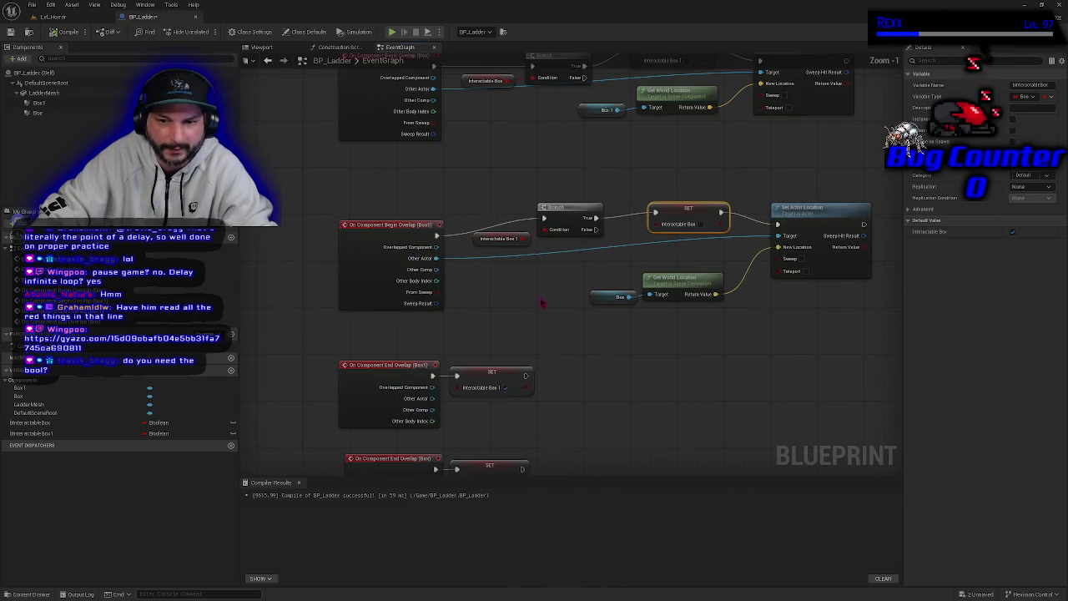
pyautogui.moveTo(543, 303); pyautogui.dragTo(468, 378)
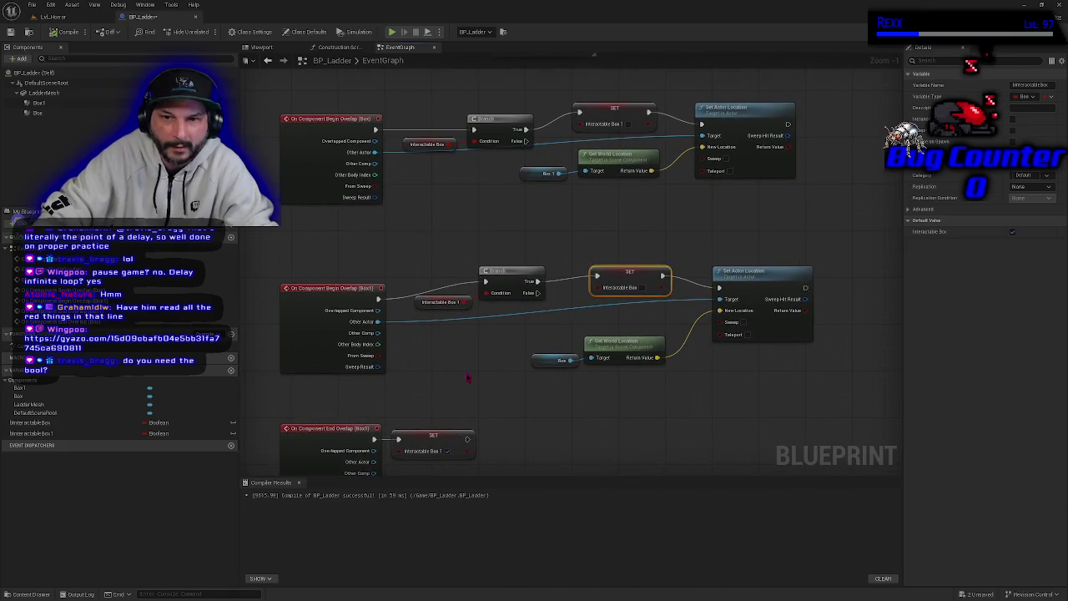
pyautogui.moveTo(521, 234); pyautogui.dragTo(561, 214)
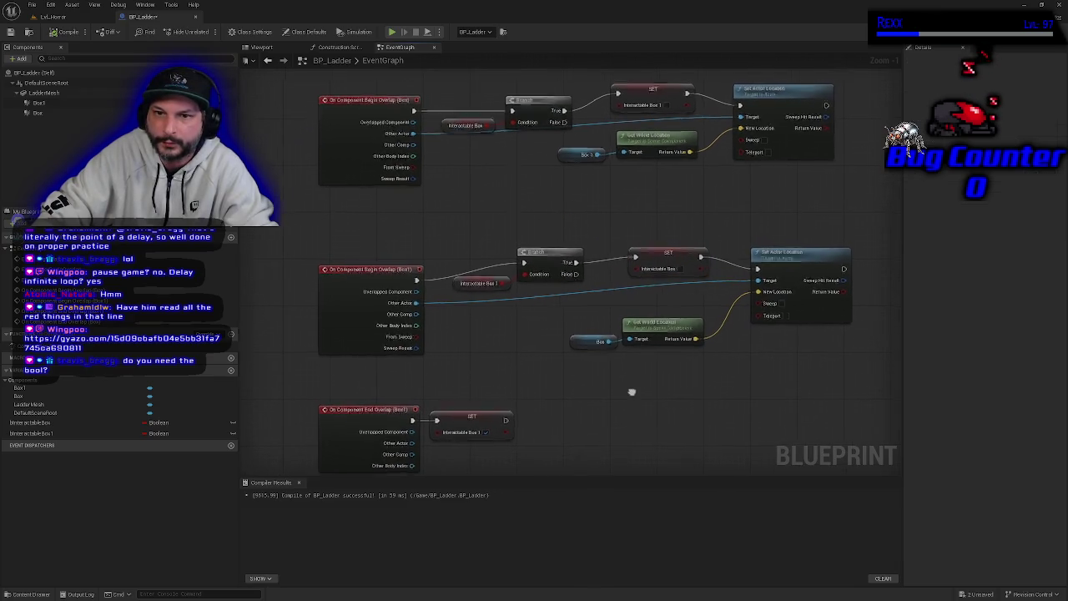
pyautogui.moveTo(562, 393); pyautogui.dragTo(541, 397)
pyautogui.moveTo(281, 82)
pyautogui.mouseDown()
pyautogui.moveTo(362, 142)
pyautogui.moveTo(831, 357)
pyautogui.moveTo(851, 377)
pyautogui.mouseUp()
pyautogui.moveTo(520, 422)
pyautogui.mouseDown()
pyautogui.moveTo(565, 231)
pyautogui.moveTo(647, 219)
pyautogui.mouseUp()
pyautogui.moveTo(389, 212); pyautogui.dragTo(501, 375)
pyautogui.scroll(1, 551, 371)
pyautogui.moveTo(596, 371); pyautogui.dragTo(572, 419)
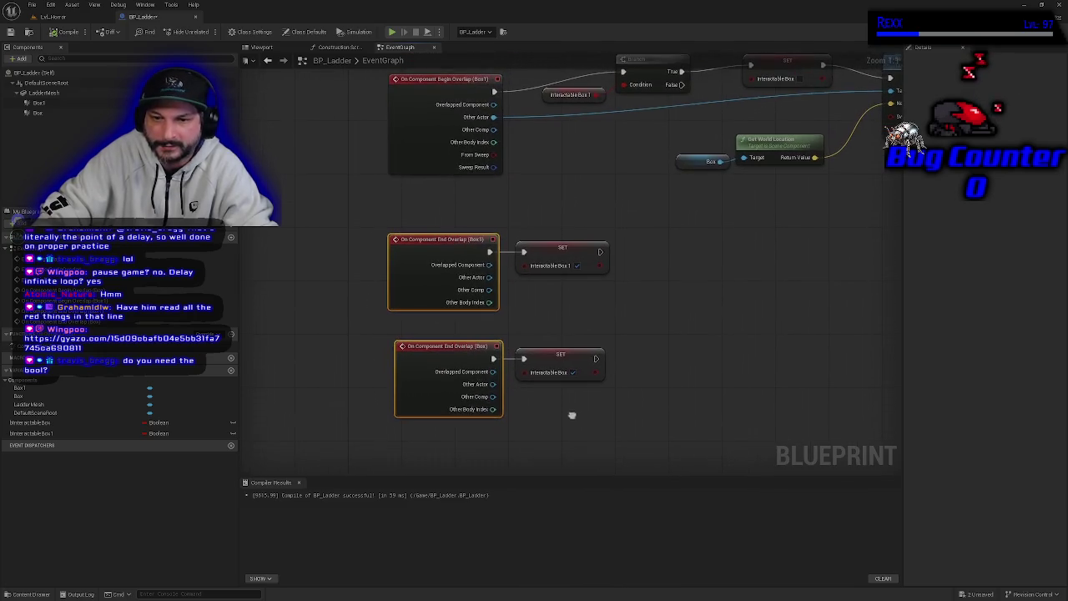
pyautogui.click(561, 247)
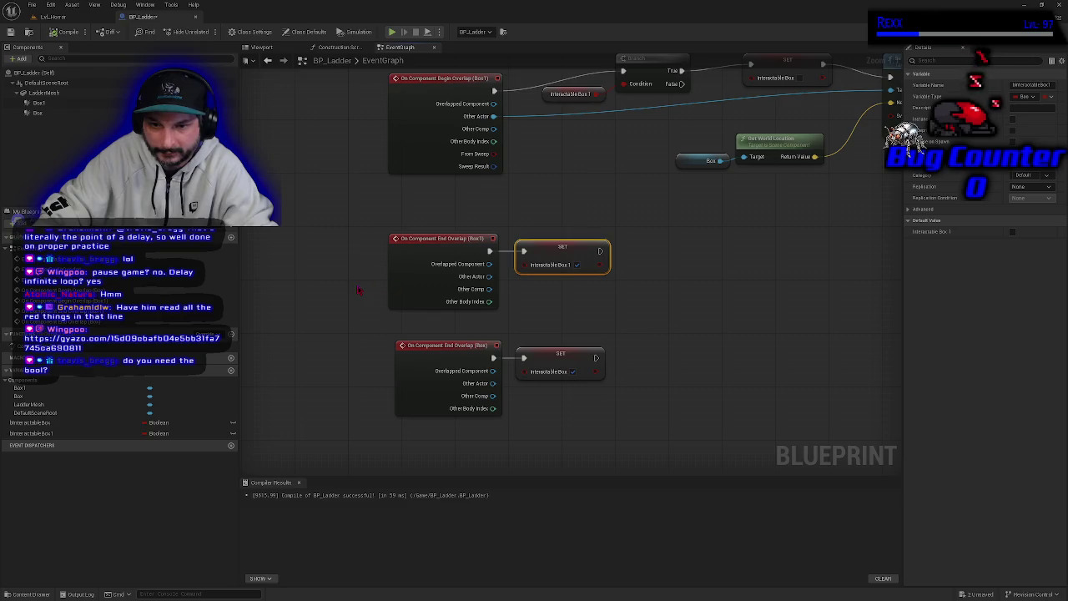
pyautogui.moveTo(357, 289); pyautogui.dragTo(380, 284)
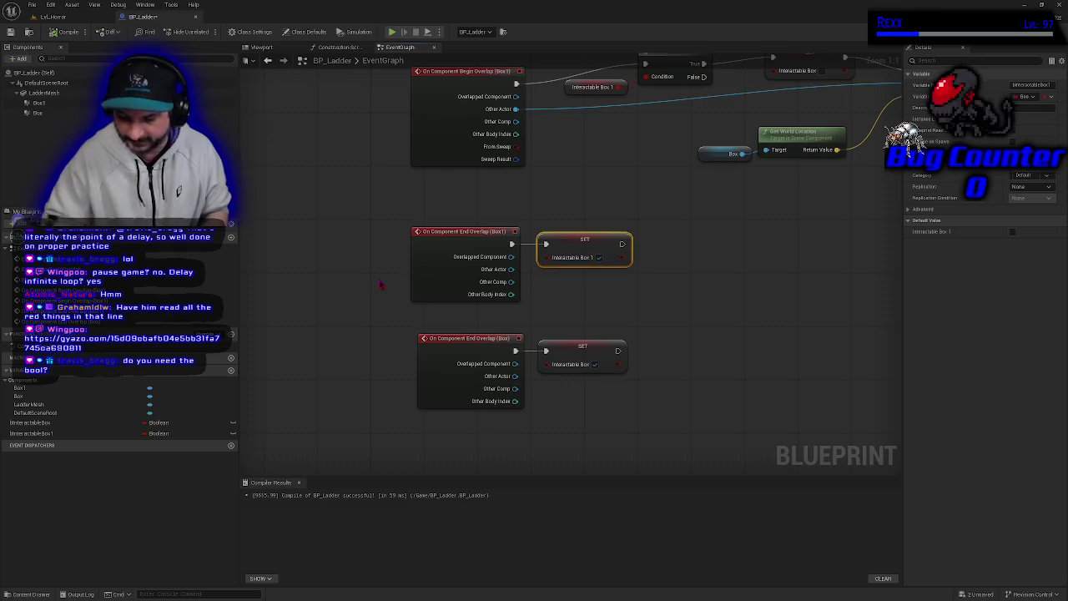
pyautogui.moveTo(388, 273)
pyautogui.mouseDown()
pyautogui.moveTo(374, 275)
pyautogui.moveTo(328, 351)
pyautogui.mouseUp()
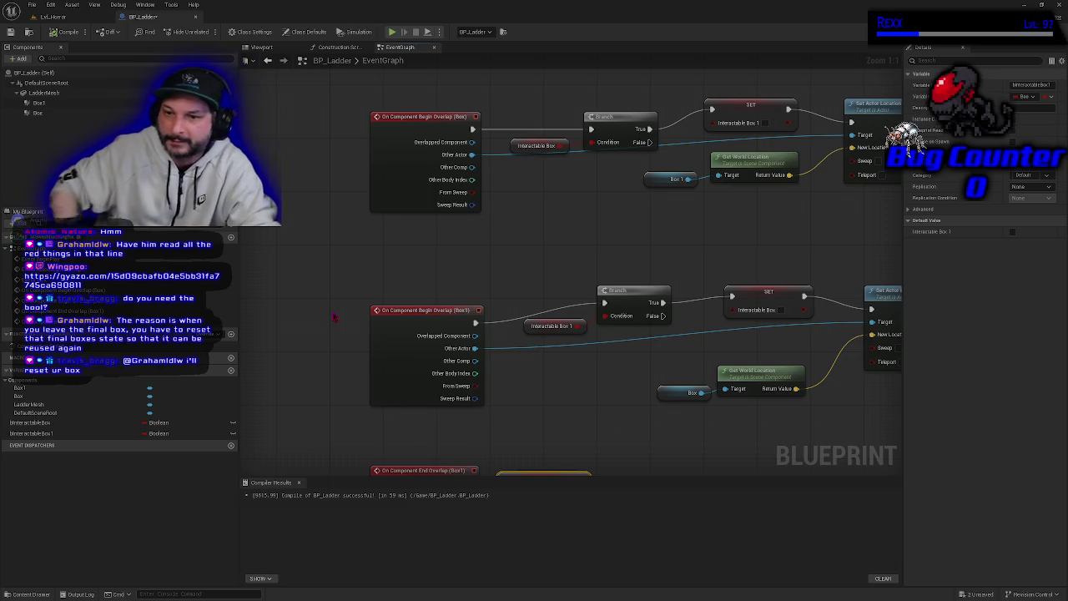
pyautogui.moveTo(543, 432); pyautogui.dragTo(509, 228)
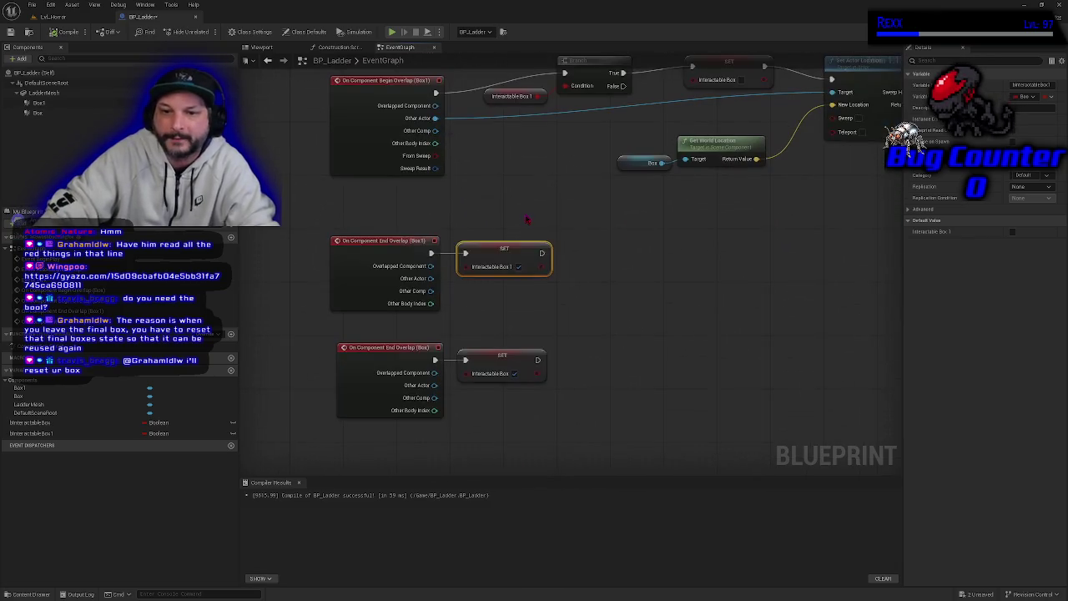
pyautogui.moveTo(329, 220)
pyautogui.mouseDown()
pyautogui.moveTo(582, 417)
pyautogui.moveTo(588, 449)
pyautogui.mouseUp()
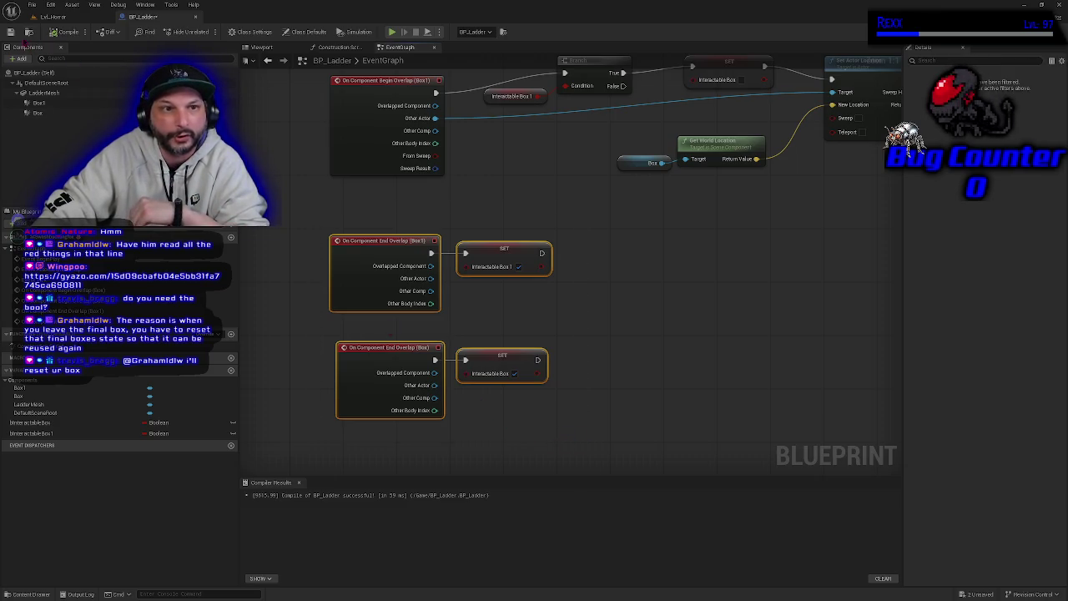
pyautogui.click(53, 16)
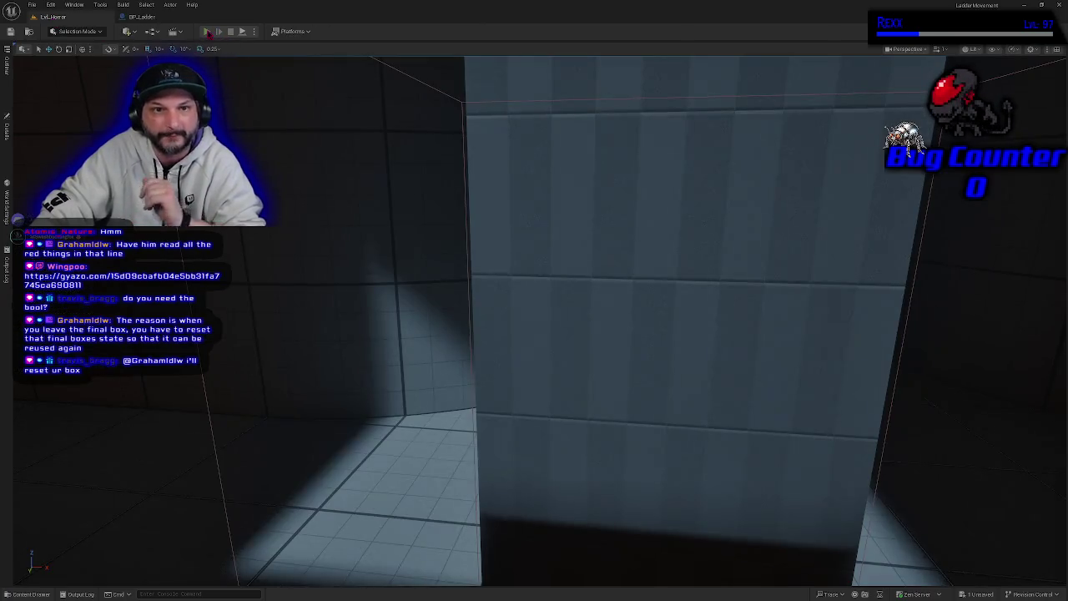
# Start a play-test and walk through the doorways and tiled rooms toward the ladder
pyautogui.click(207, 32)
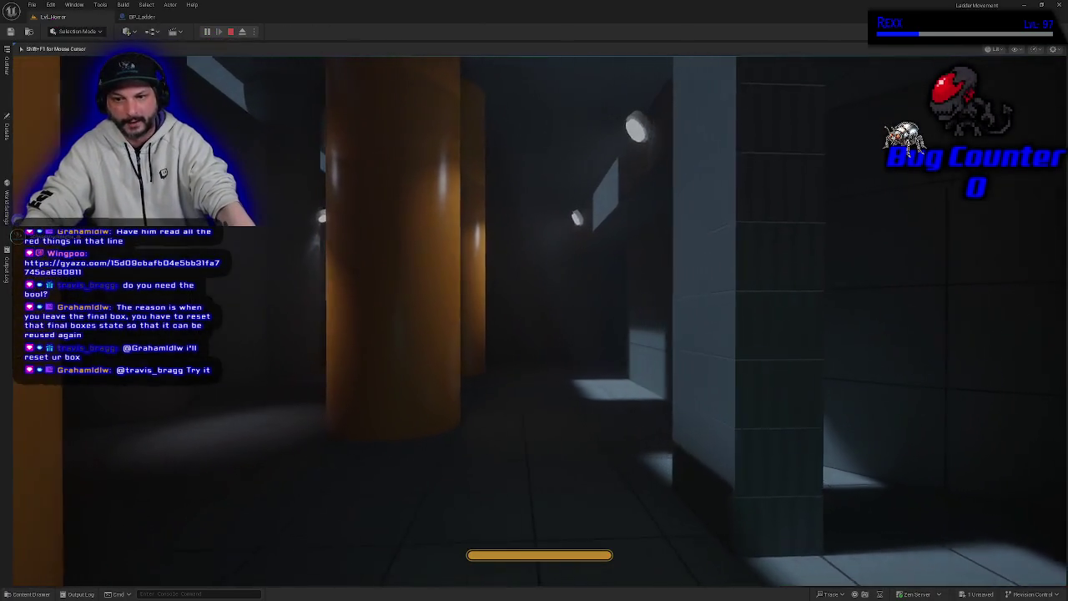
pyautogui.press('w')
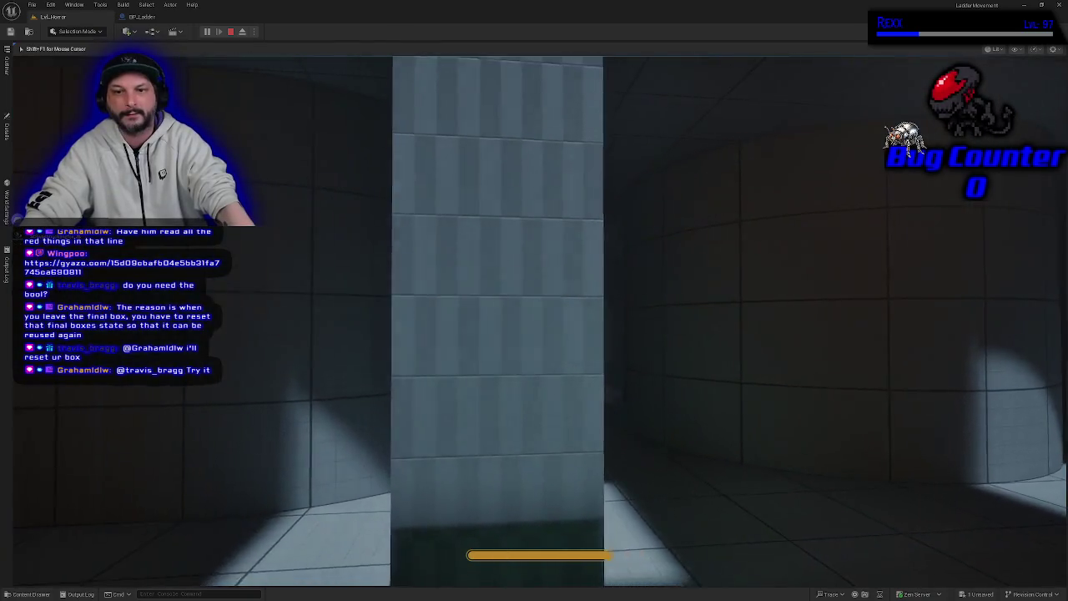
pyautogui.press('w')
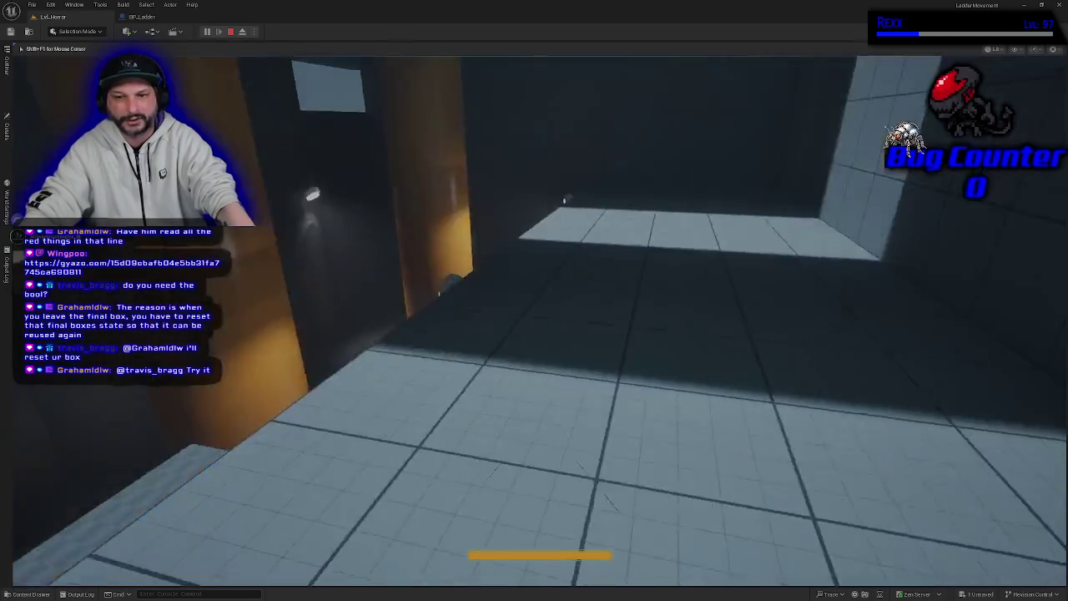
pyautogui.press('w')
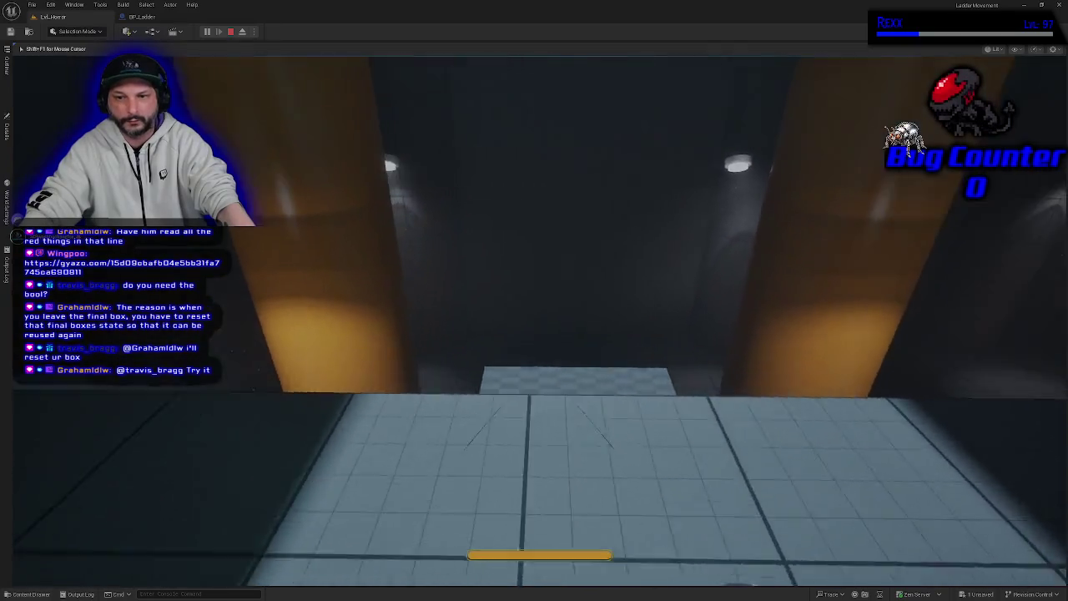
pyautogui.press('w')
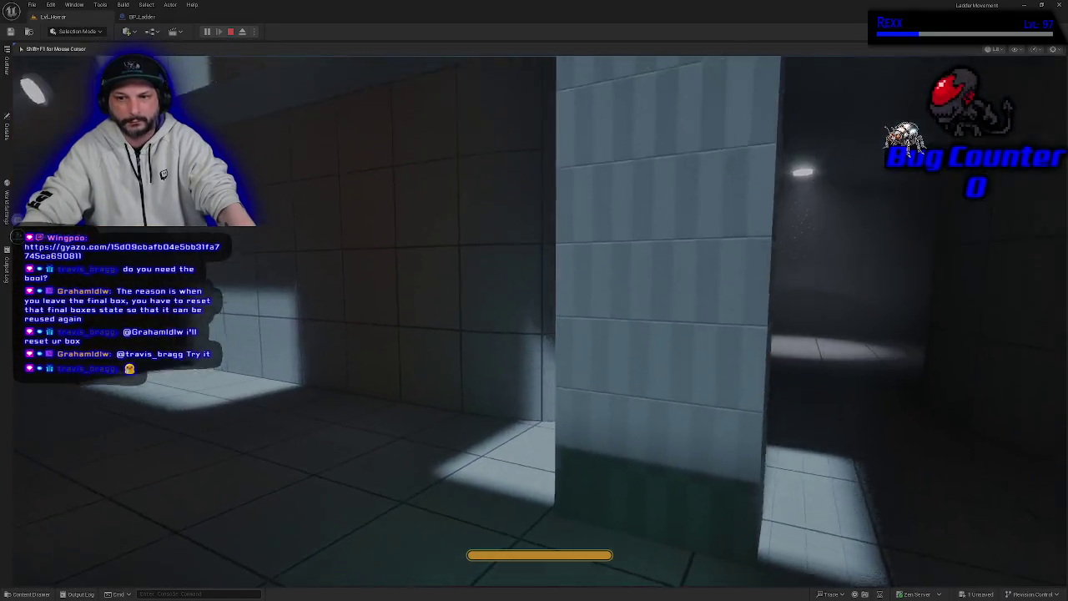
pyautogui.press('w')
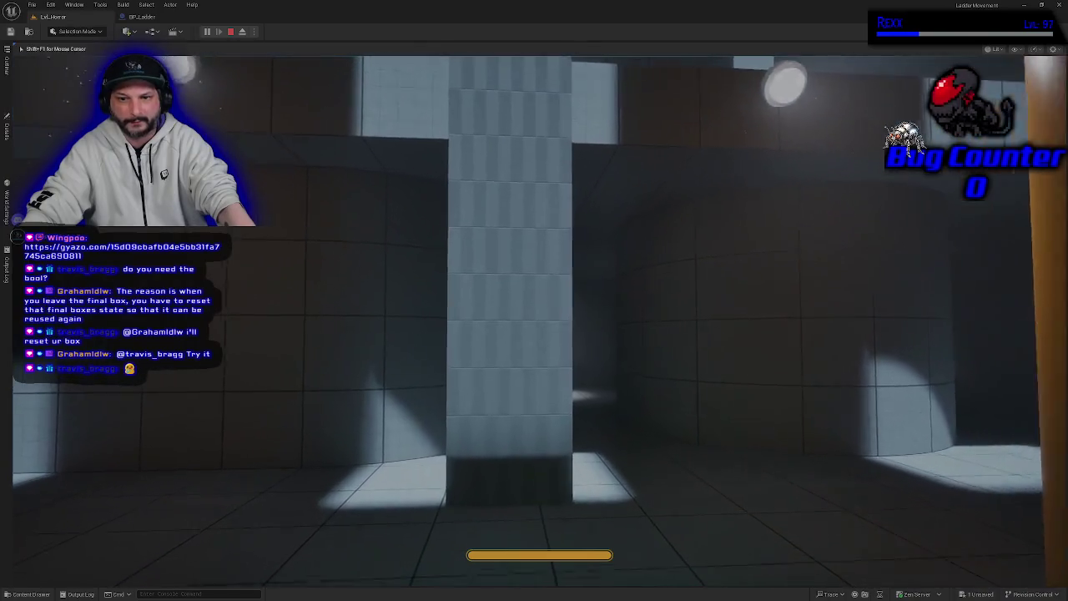
pyautogui.press('w')
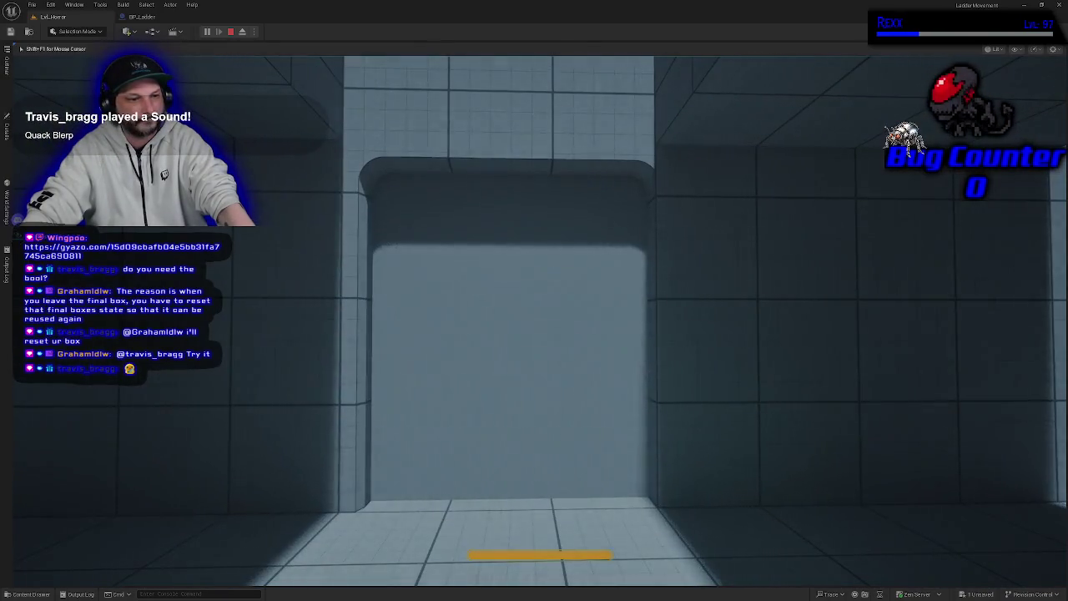
pyautogui.press('w')
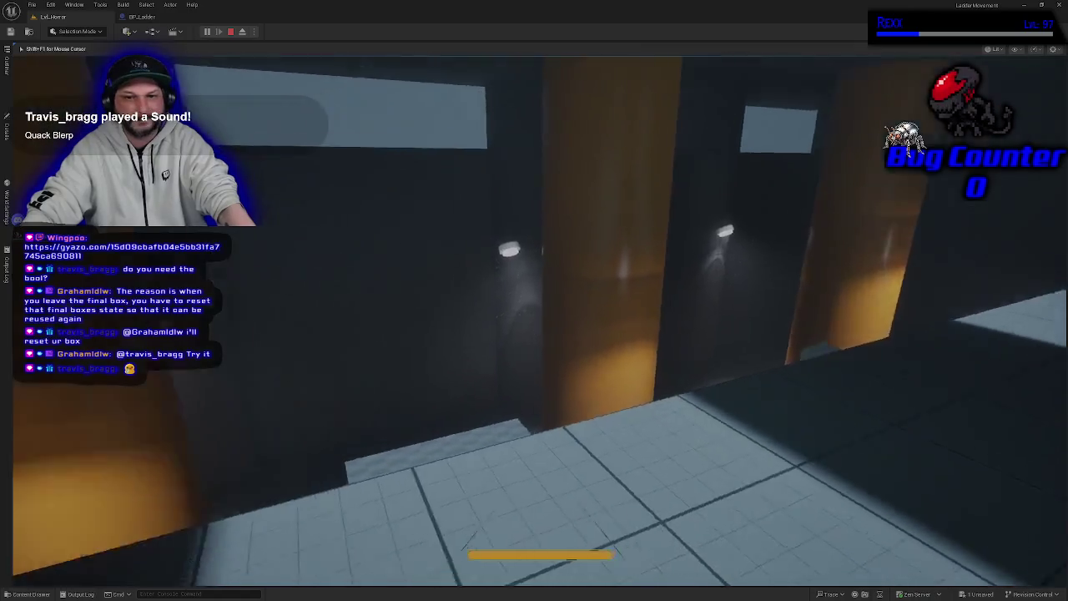
pyautogui.press('w')
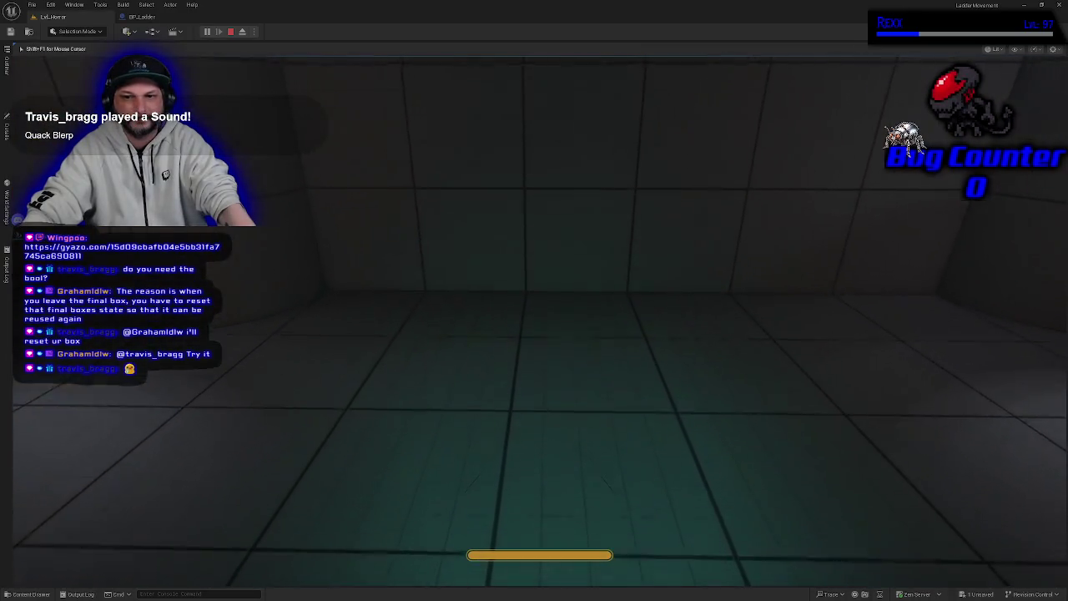
pyautogui.press('w')
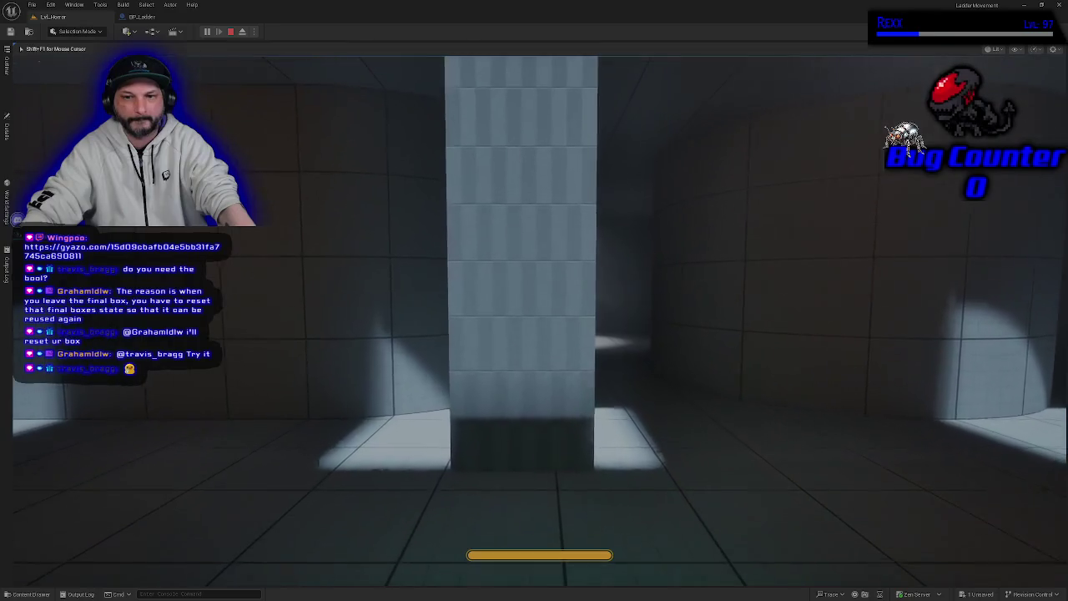
# Walk through the corridor to the ladder pillar, climb it, drop back down and stop playing
pyautogui.press('s')
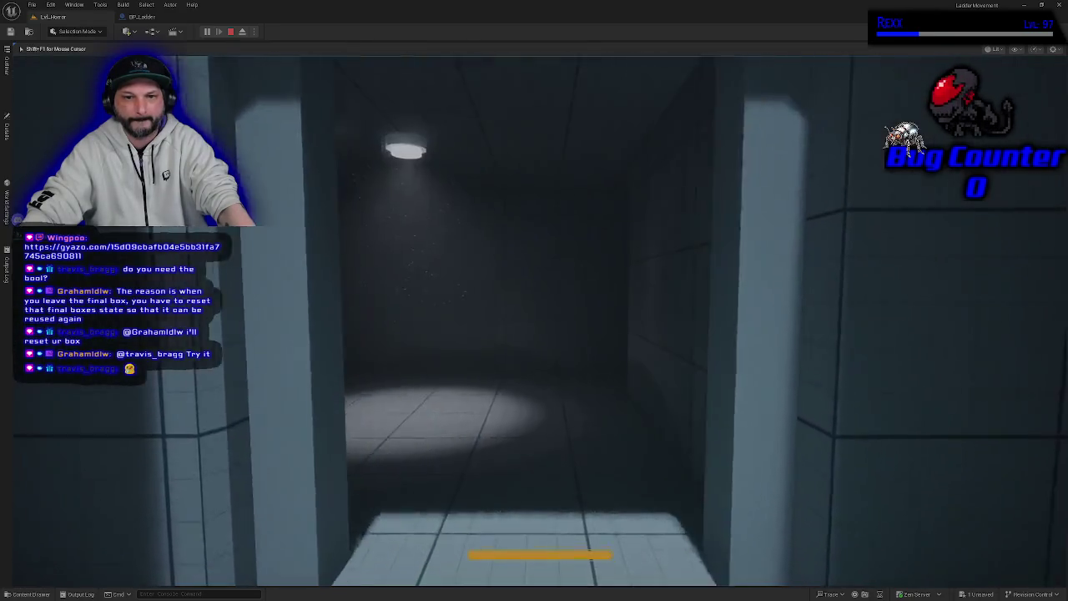
pyautogui.press('w')
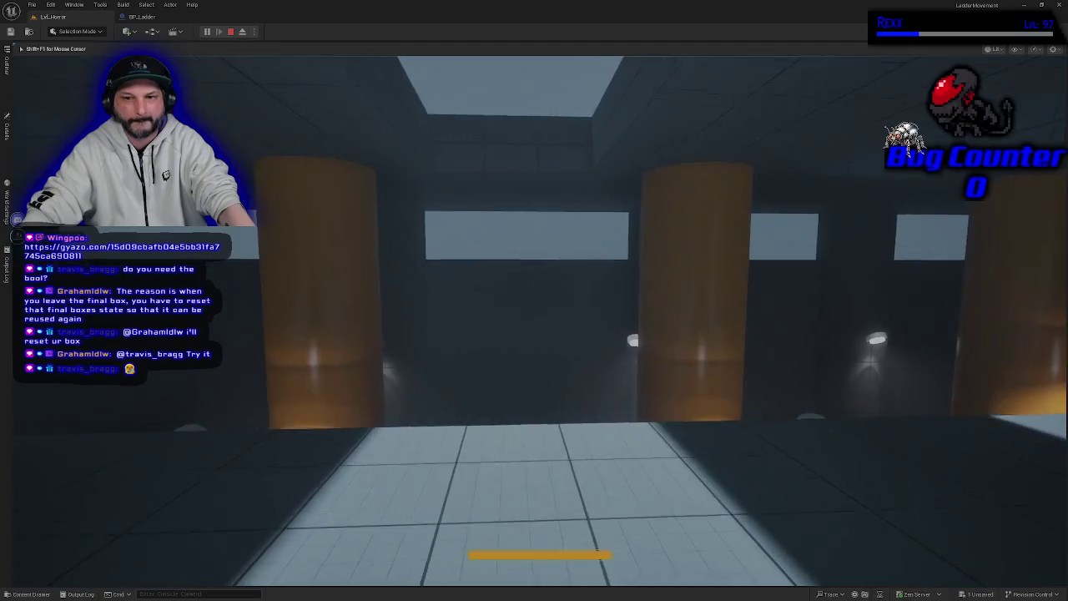
pyautogui.press('w')
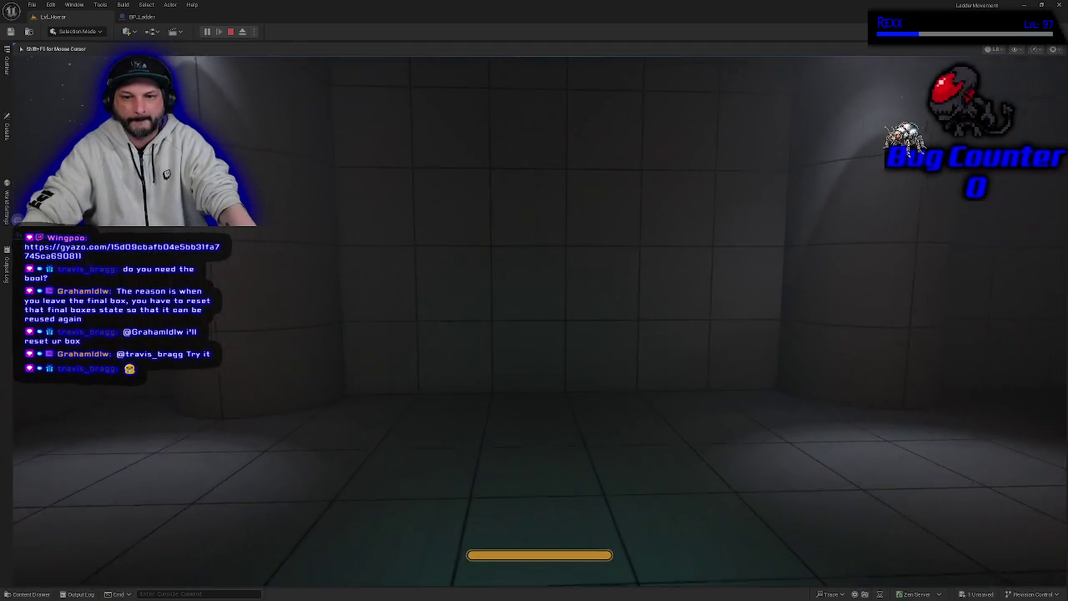
pyautogui.press('w')
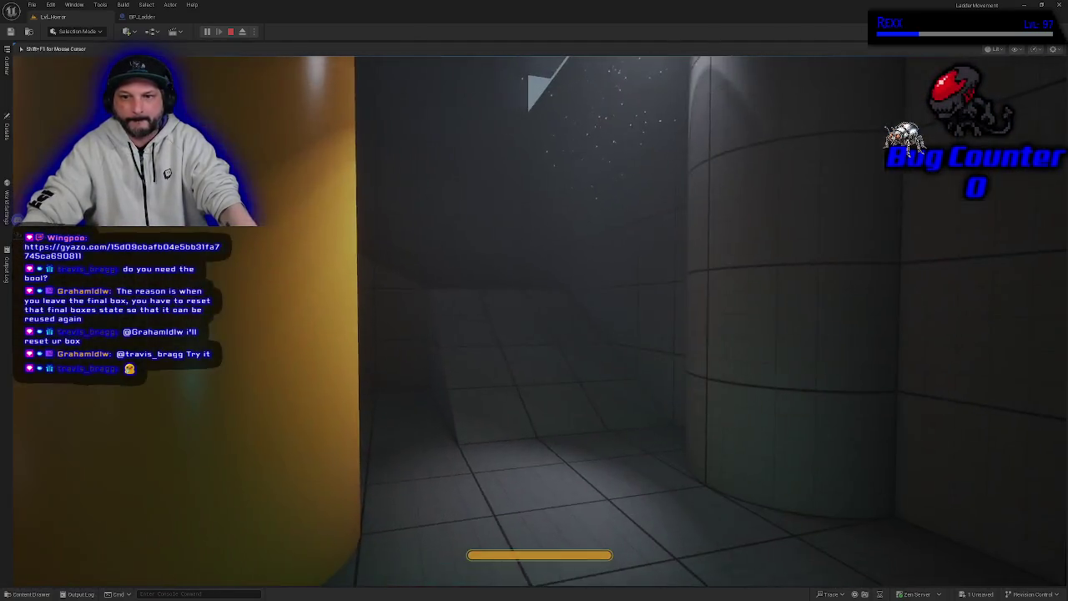
pyautogui.press('w')
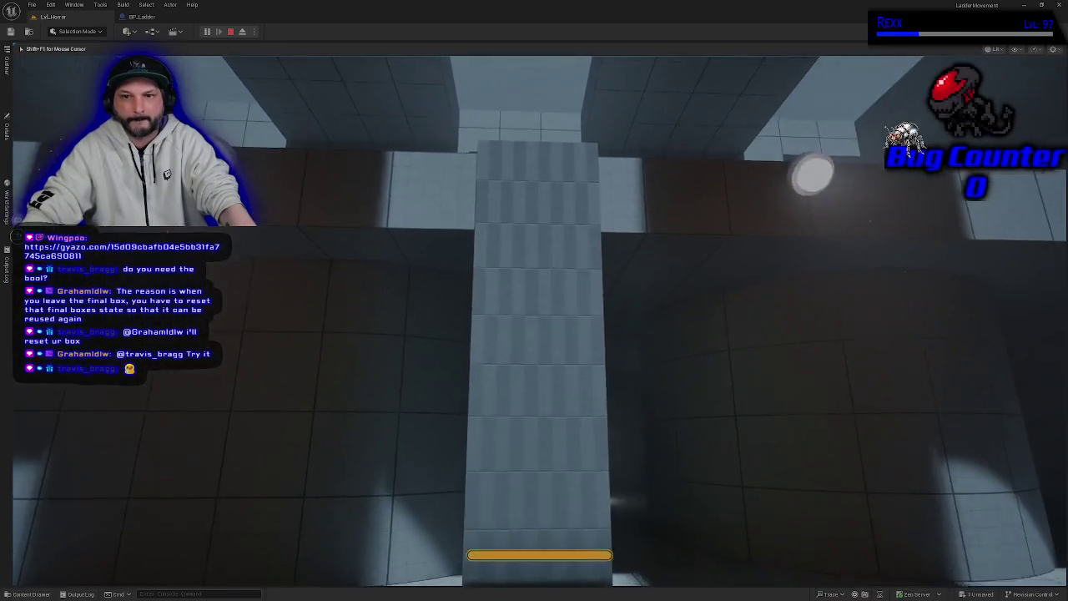
pyautogui.press('w')
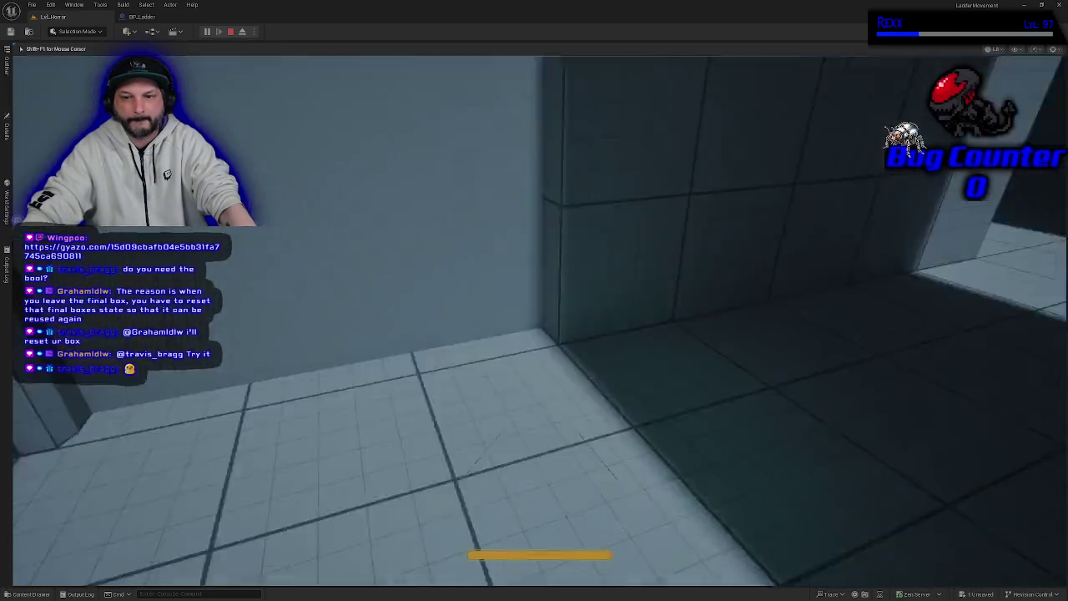
pyautogui.press('w')
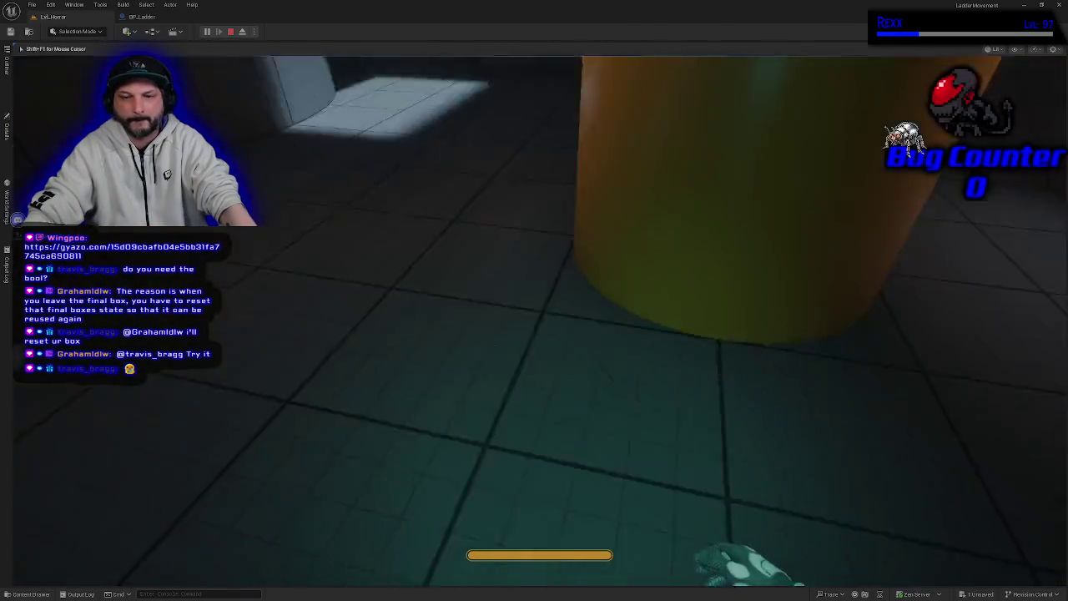
pyautogui.press('Escape')
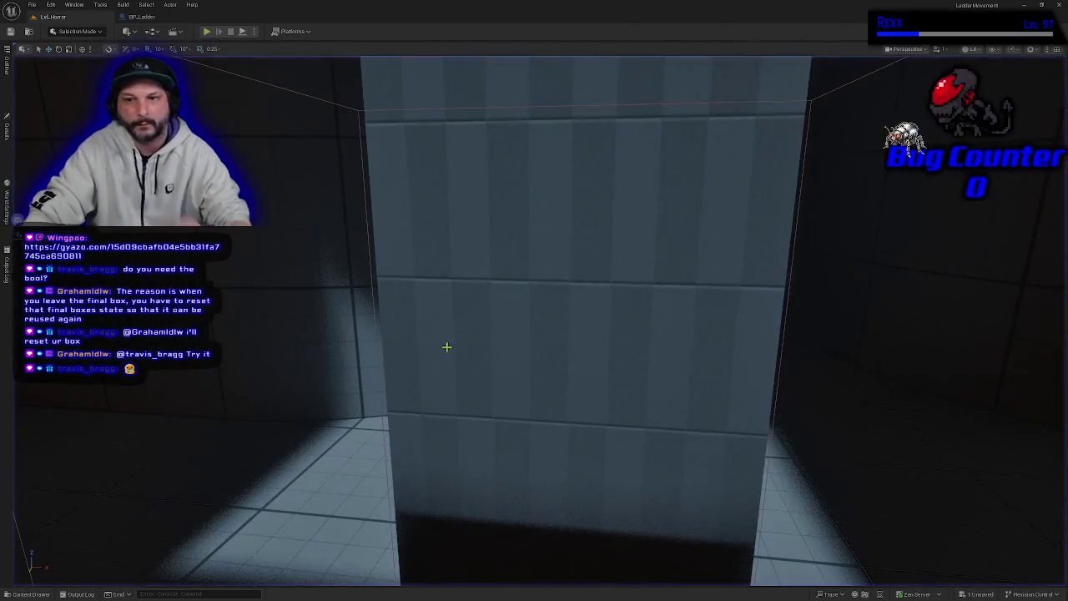
# Frame the End Overlap reset events in BP_Ladder's event graph, then launch a standalone play test
pyautogui.click(146, 17)
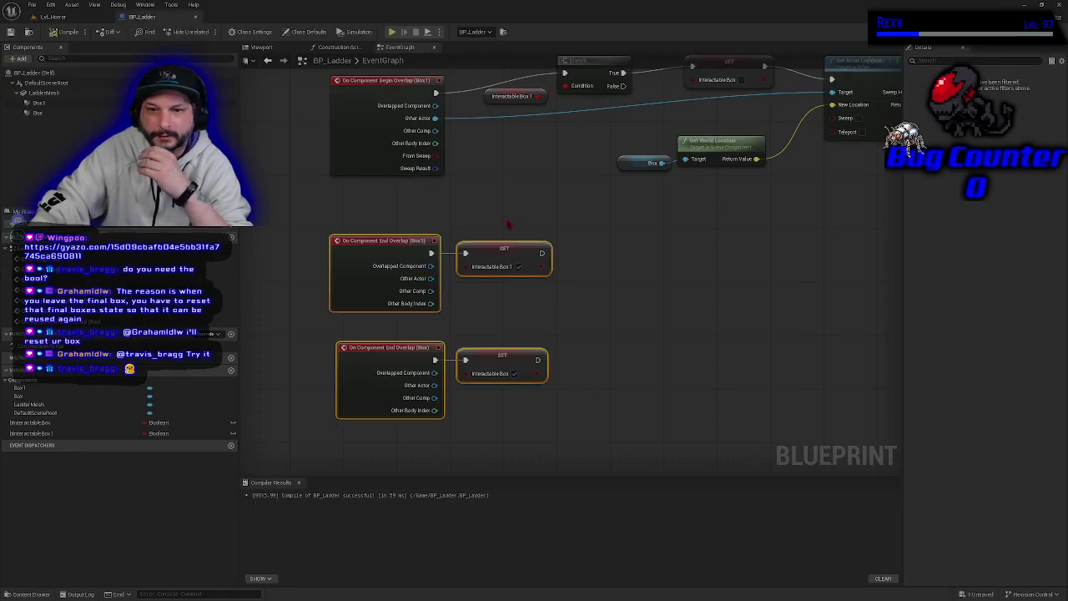
pyautogui.scroll(2, 541, 271)
pyautogui.scroll(-1, 541, 278)
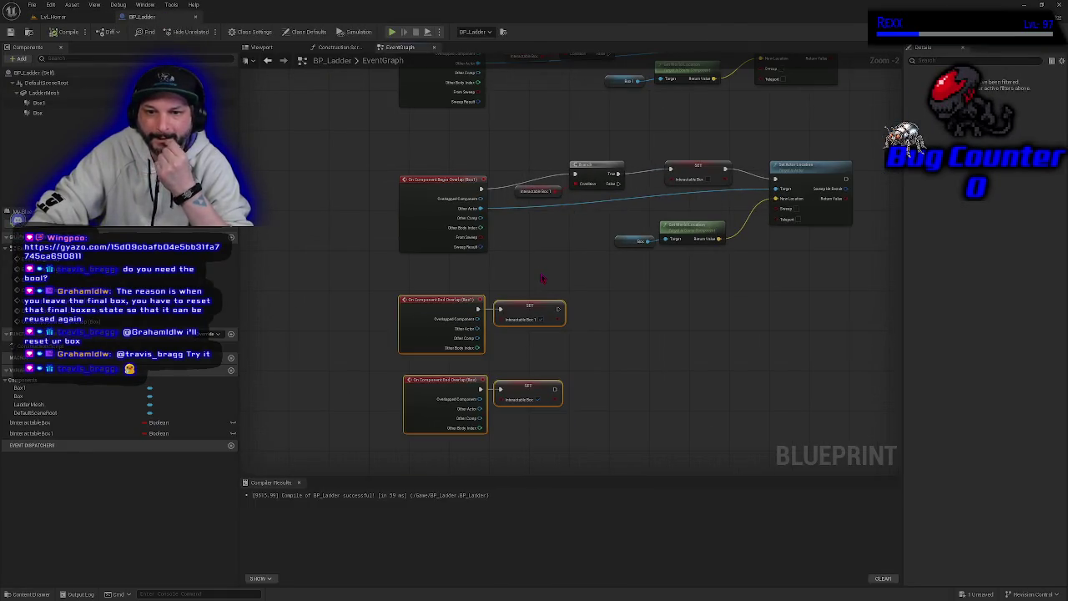
pyautogui.scroll(2, 541, 278)
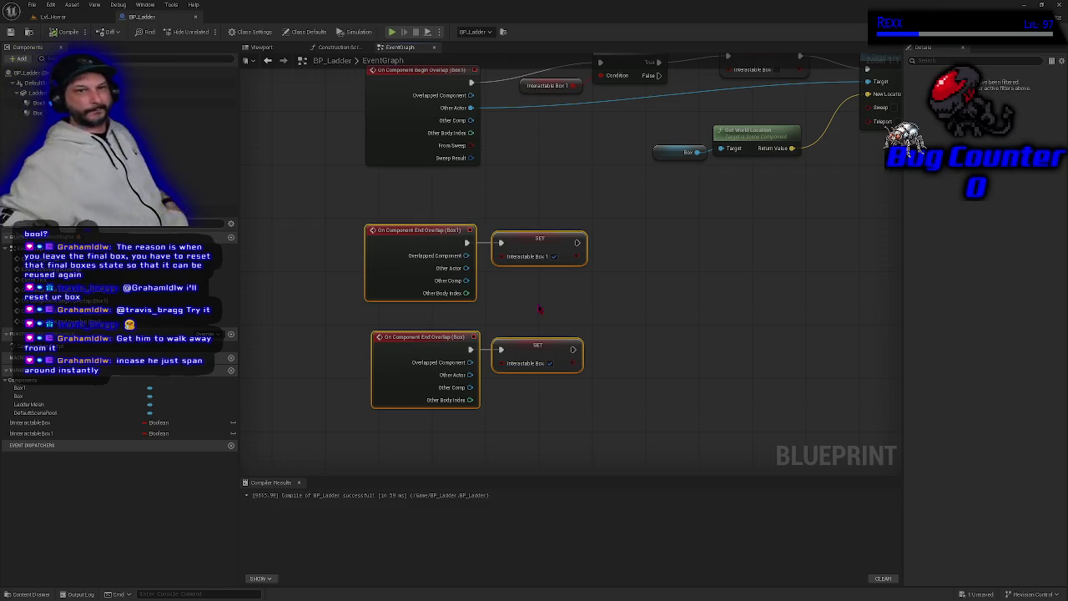
pyautogui.click(391, 32)
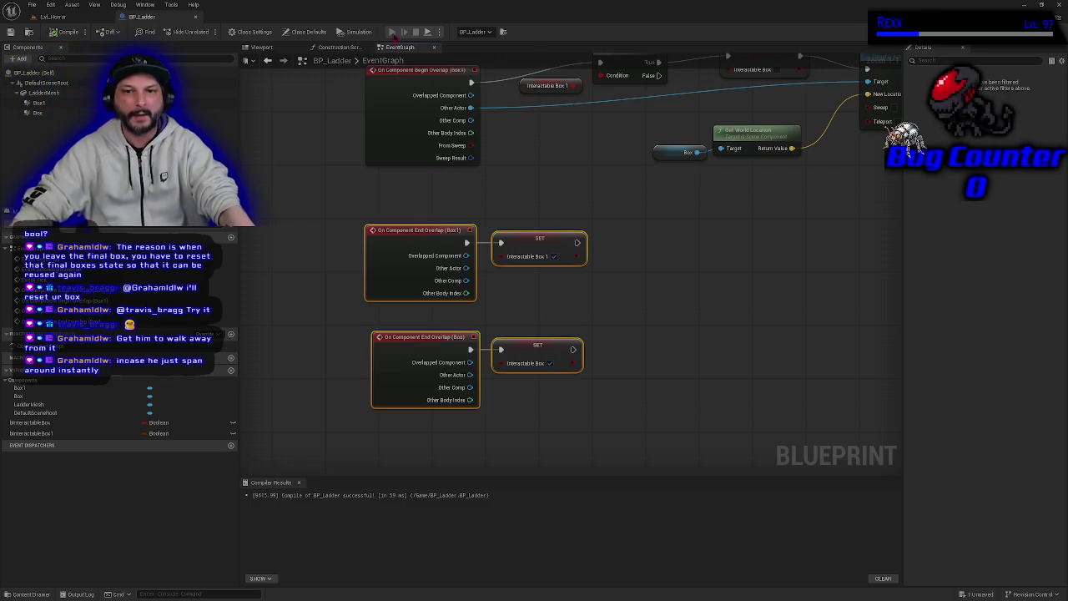
pyautogui.press('w')
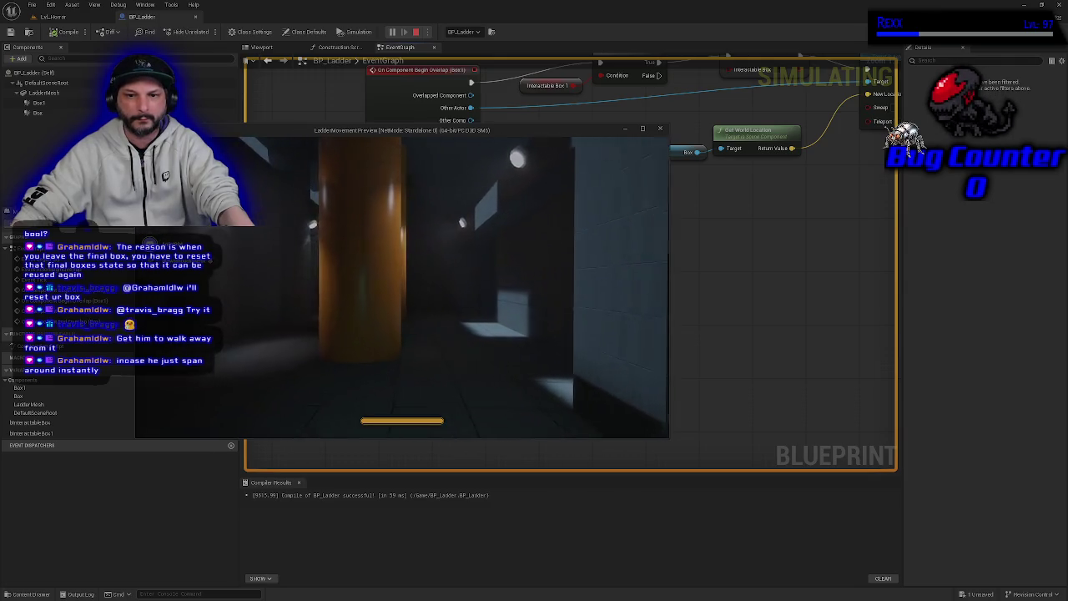
pyautogui.press('w')
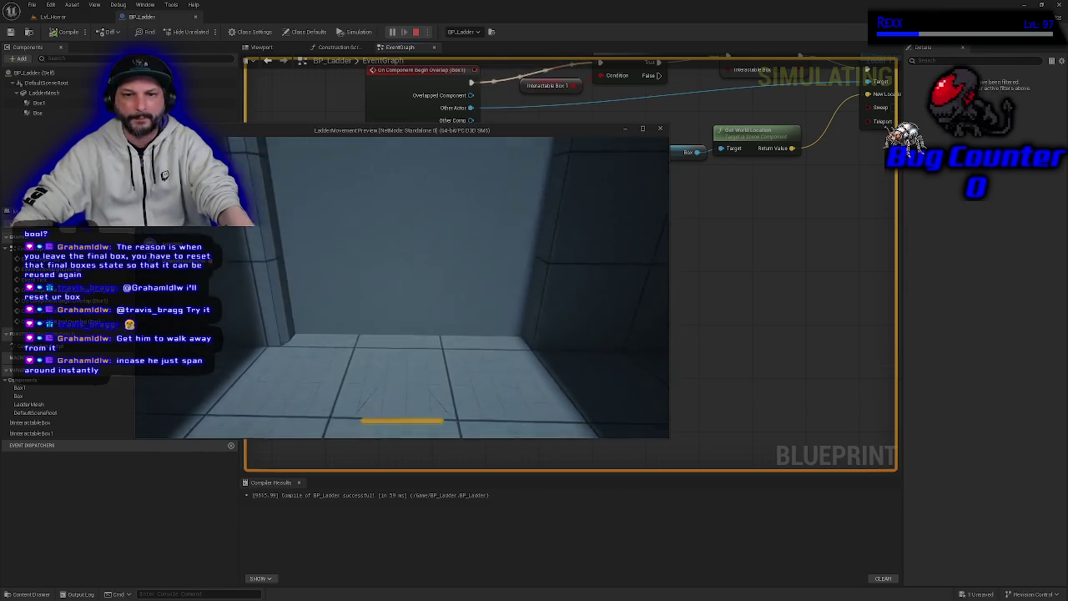
pyautogui.press('w')
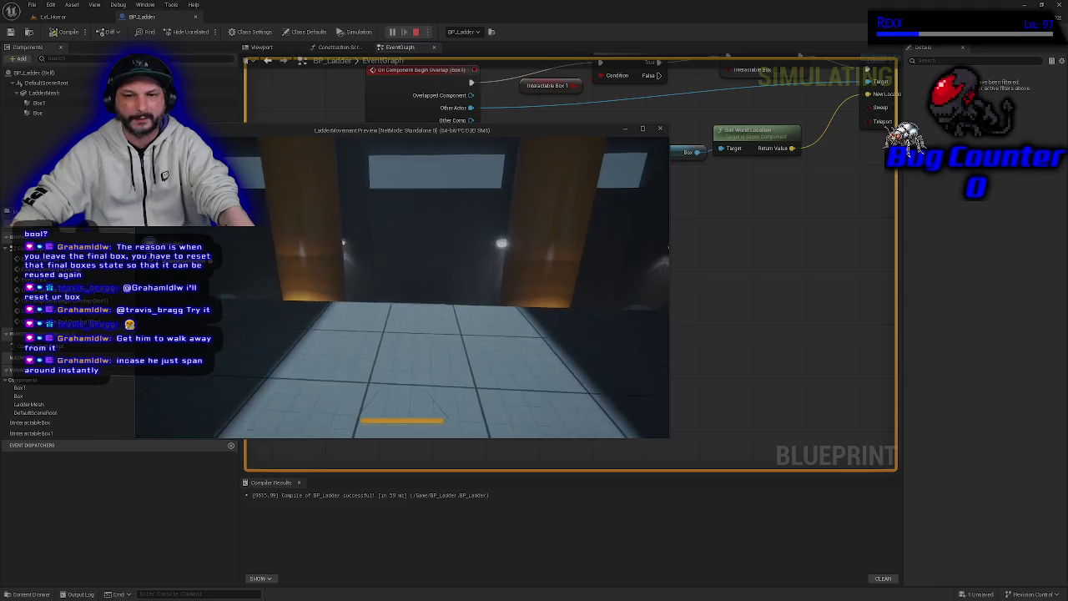
pyautogui.press('w')
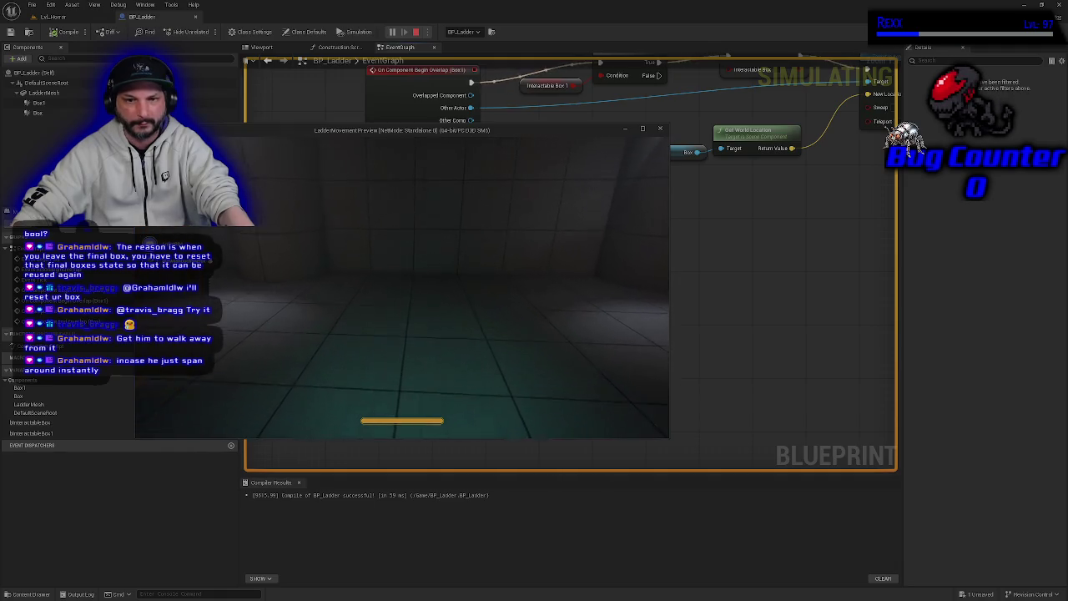
pyautogui.press('s')
pyautogui.press('w')
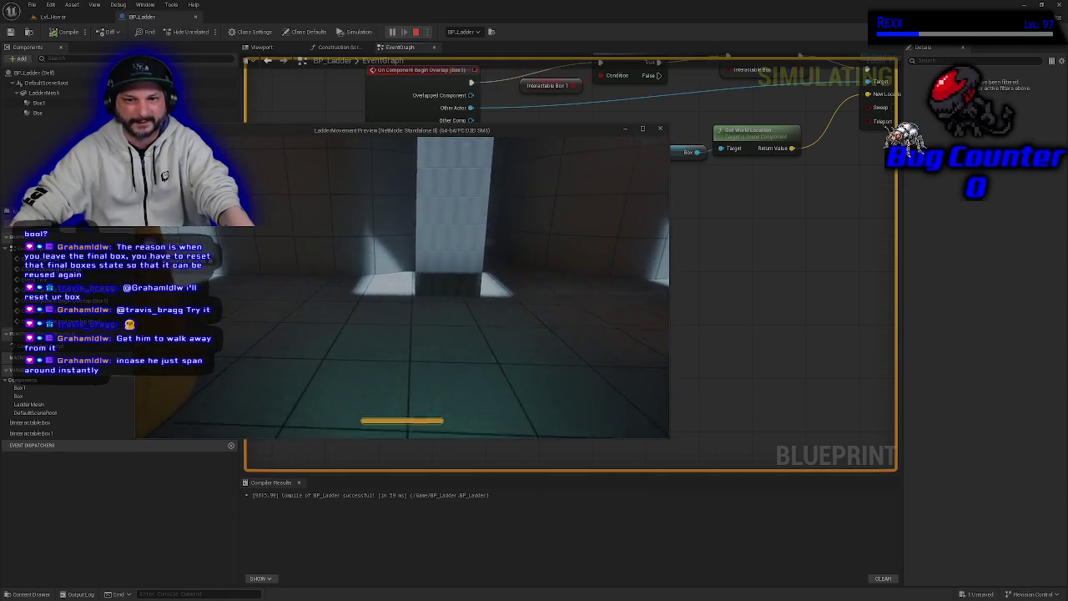
pyautogui.press('s')
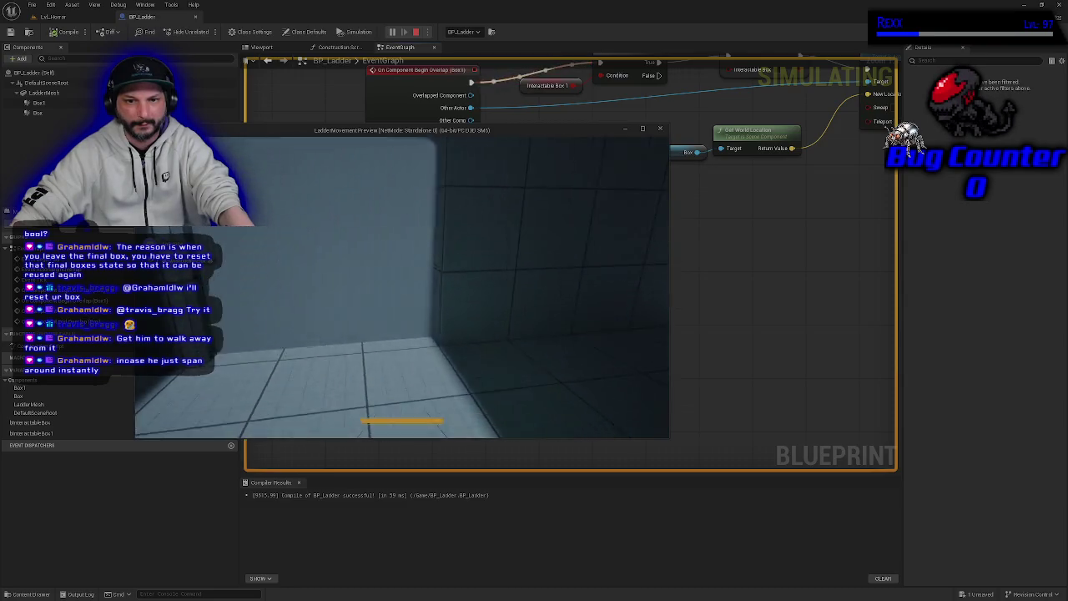
pyautogui.press('s')
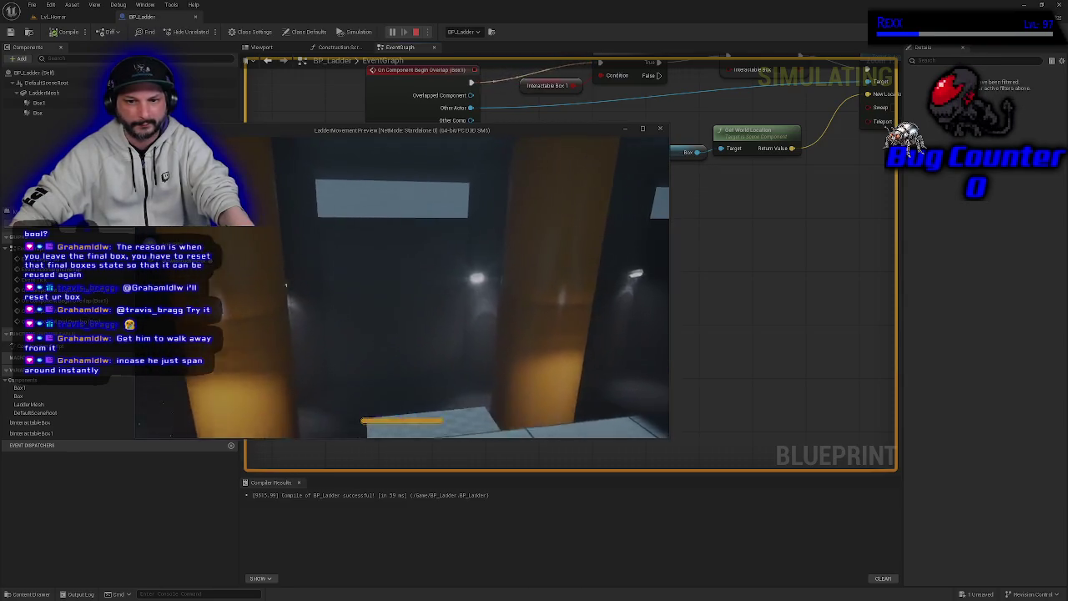
pyautogui.press('w')
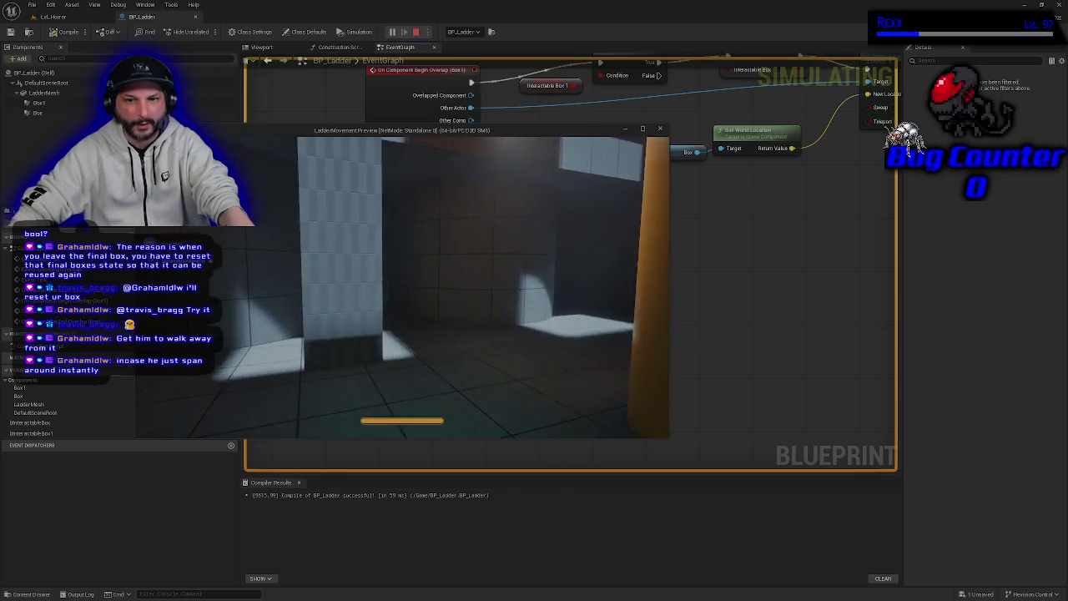
pyautogui.press('s')
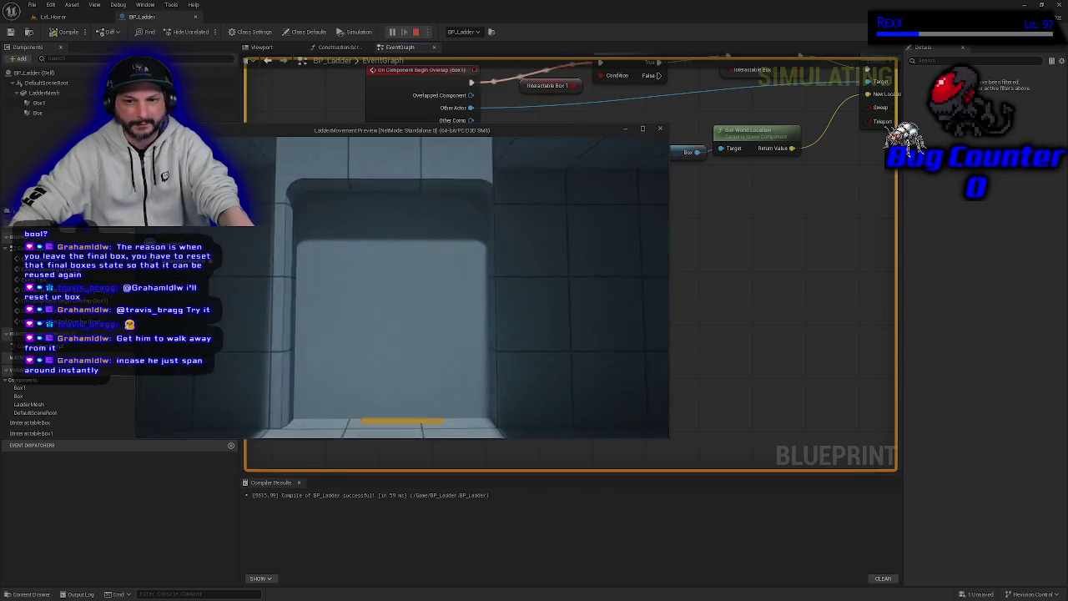
pyautogui.press('w')
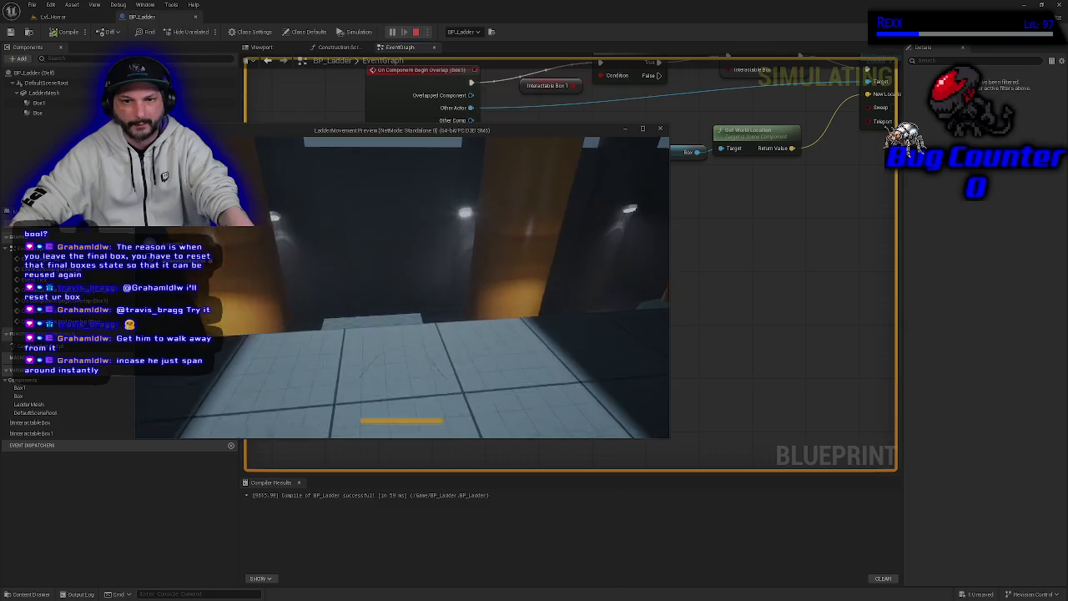
pyautogui.press('w')
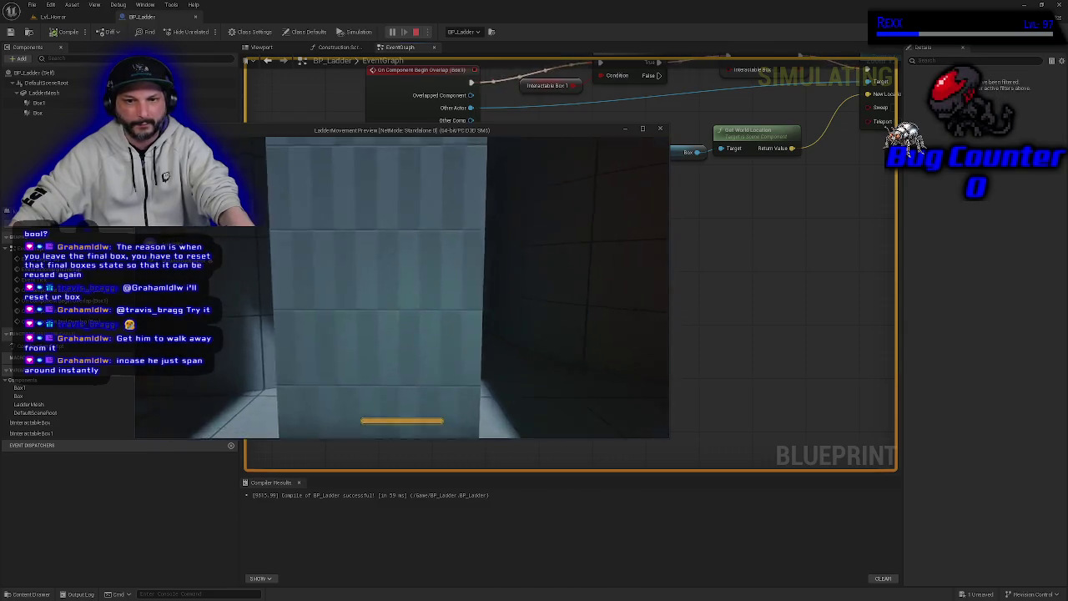
pyautogui.press('w')
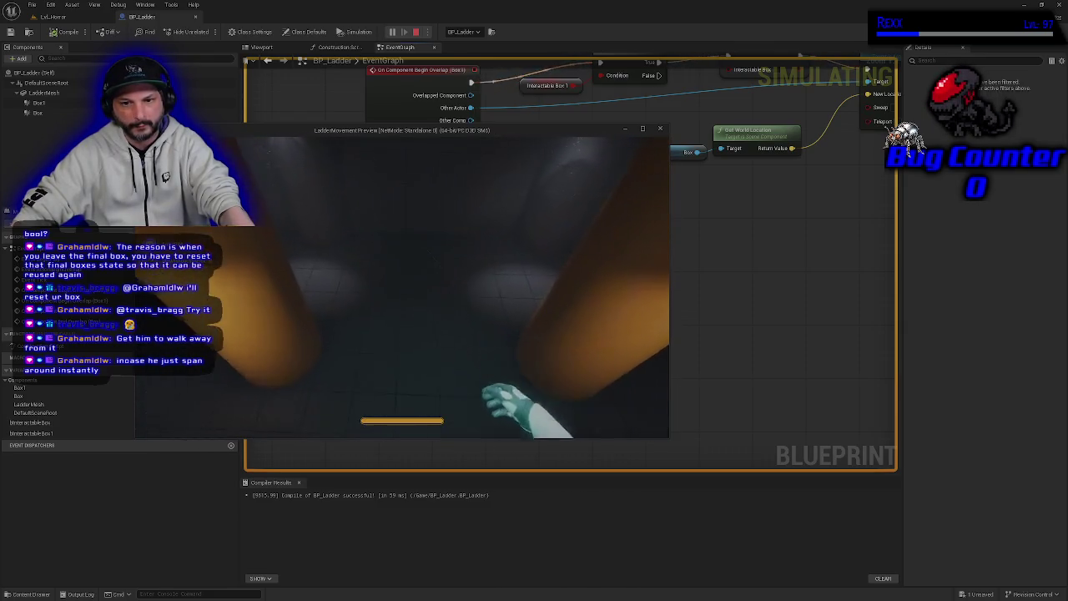
pyautogui.press('w')
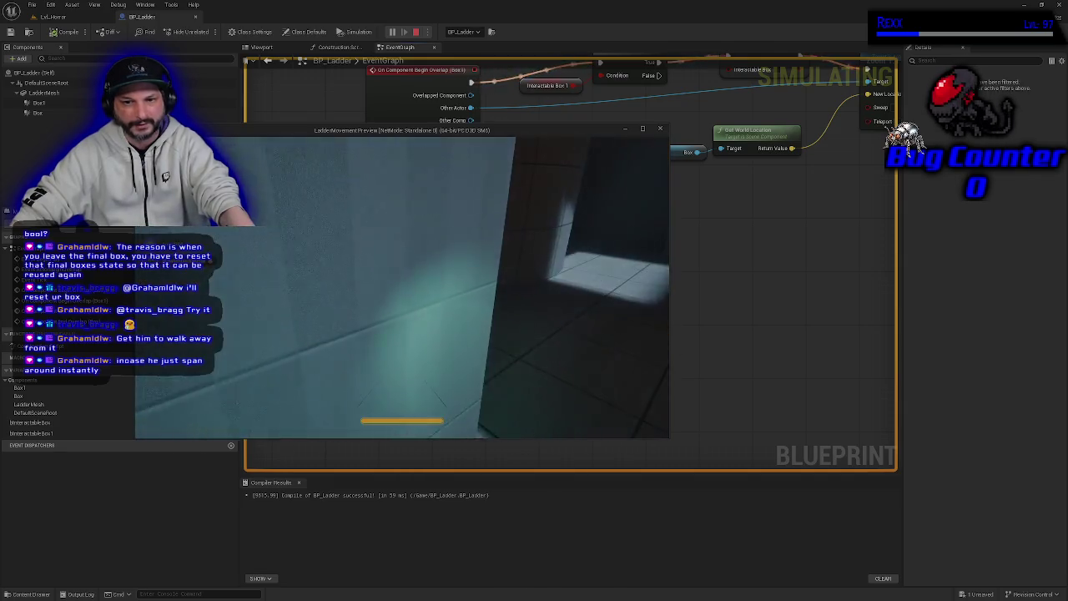
pyautogui.press('w')
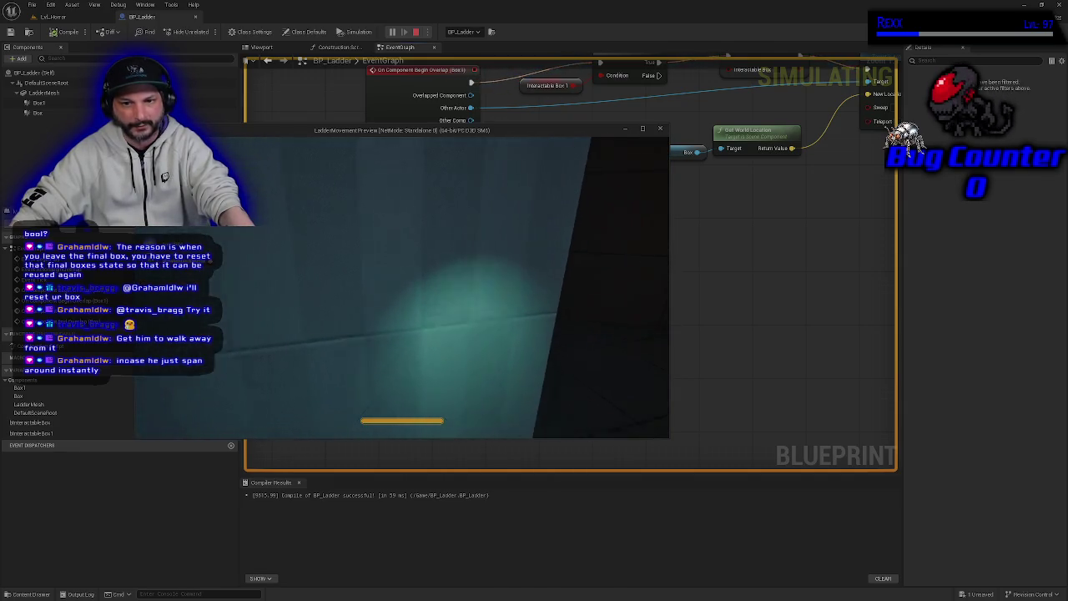
pyautogui.press('s')
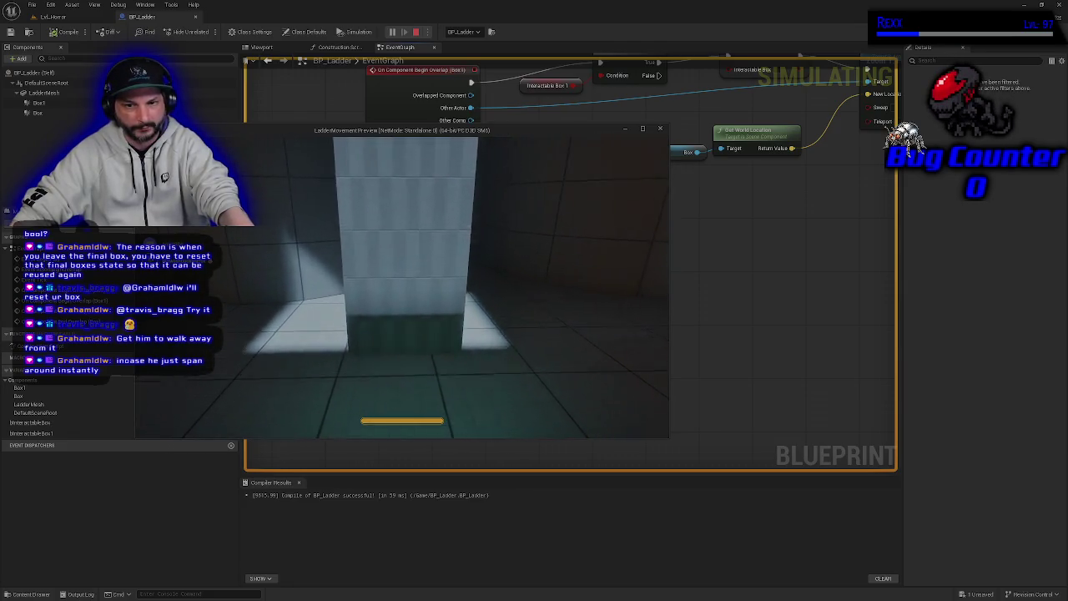
pyautogui.press('s')
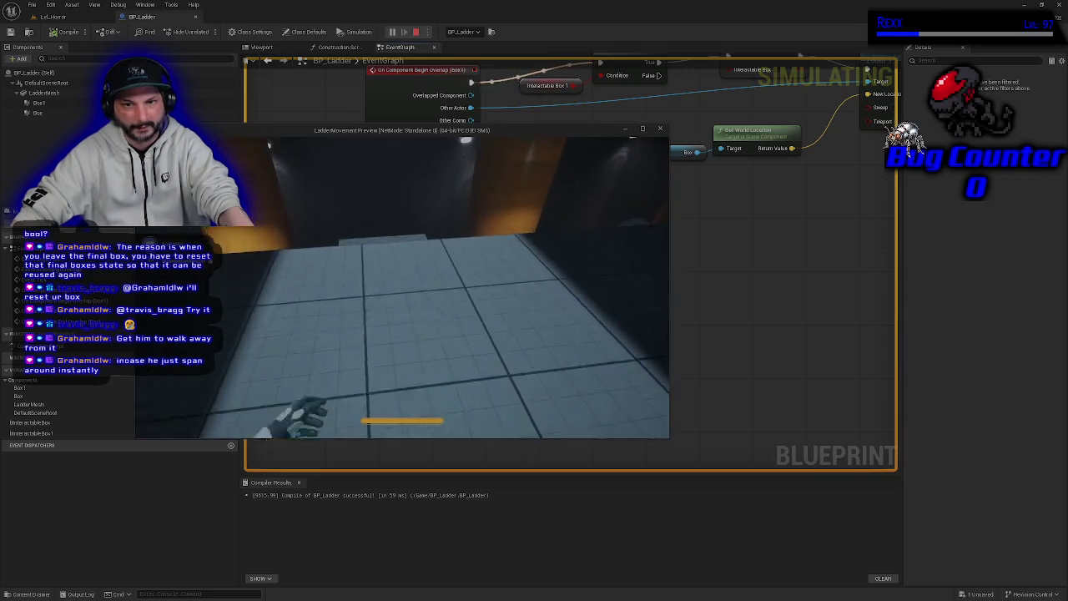
pyautogui.press('s')
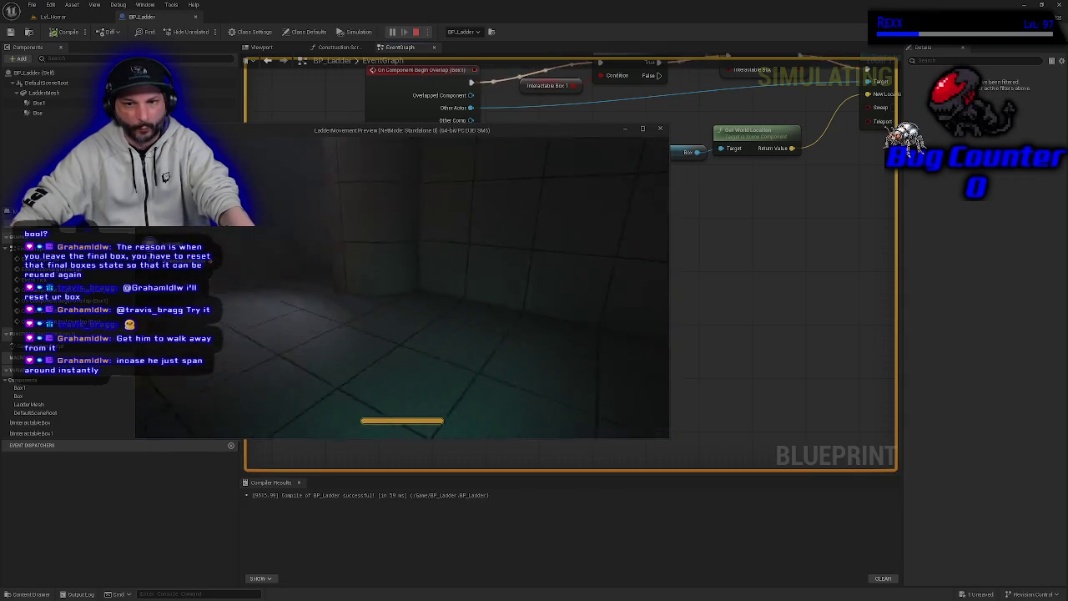
pyautogui.press('w')
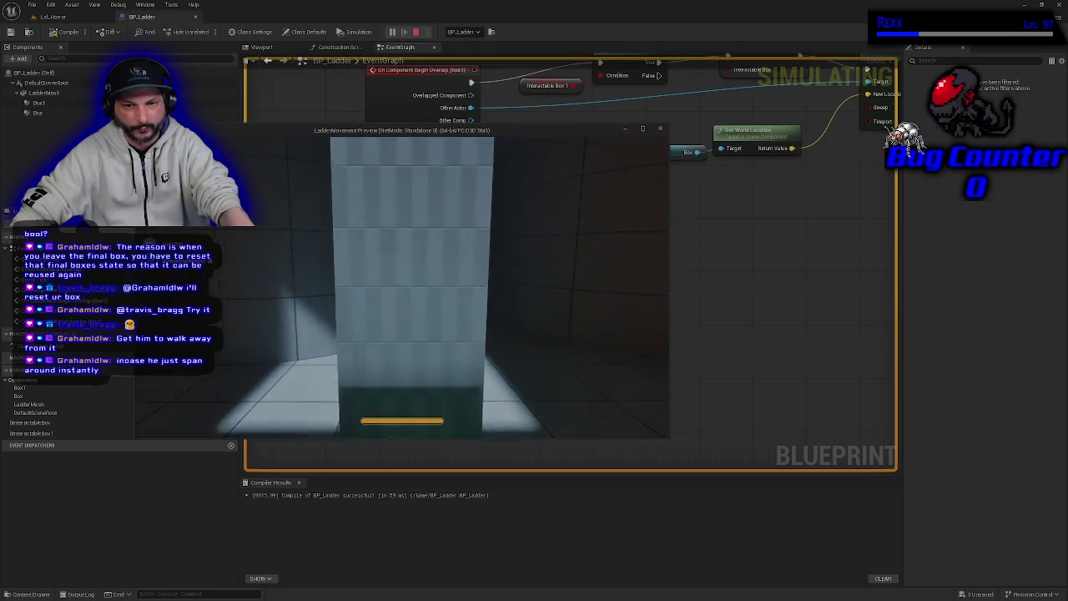
pyautogui.press('s')
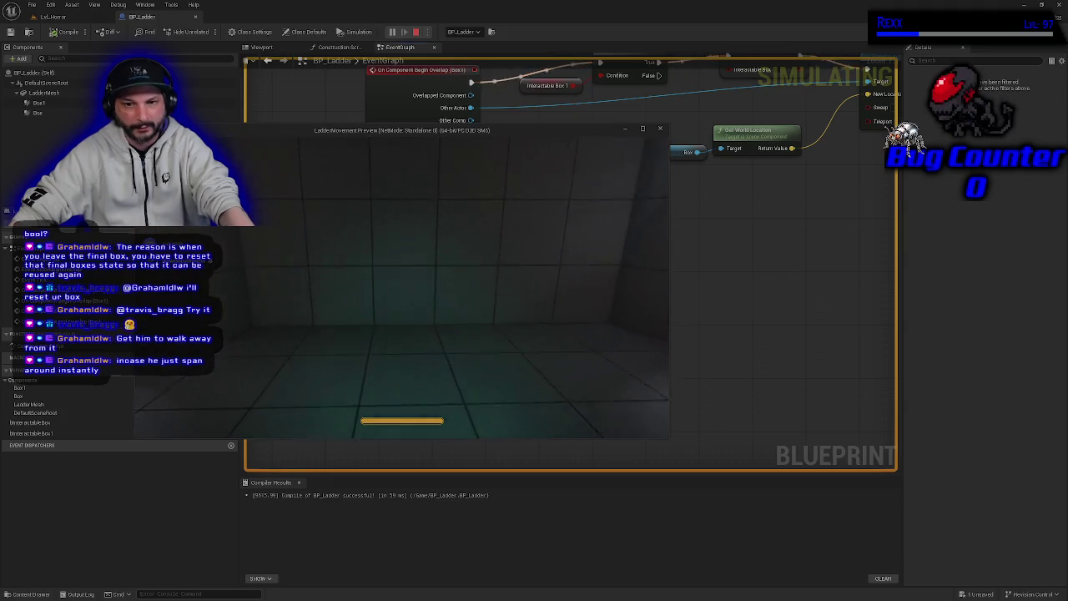
pyautogui.press('w')
pyautogui.press('w')
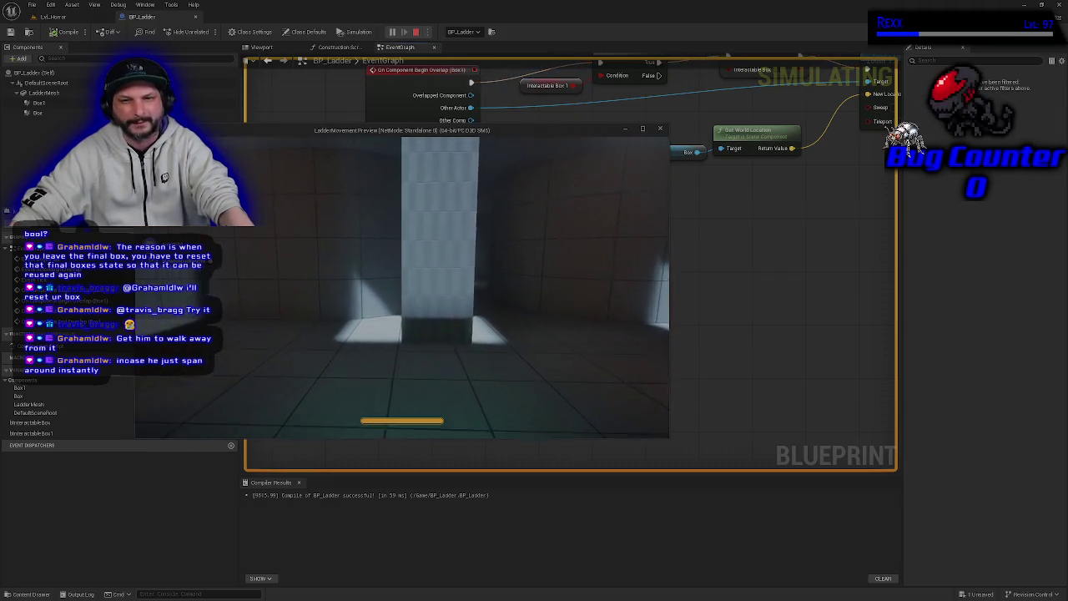
pyautogui.press('w')
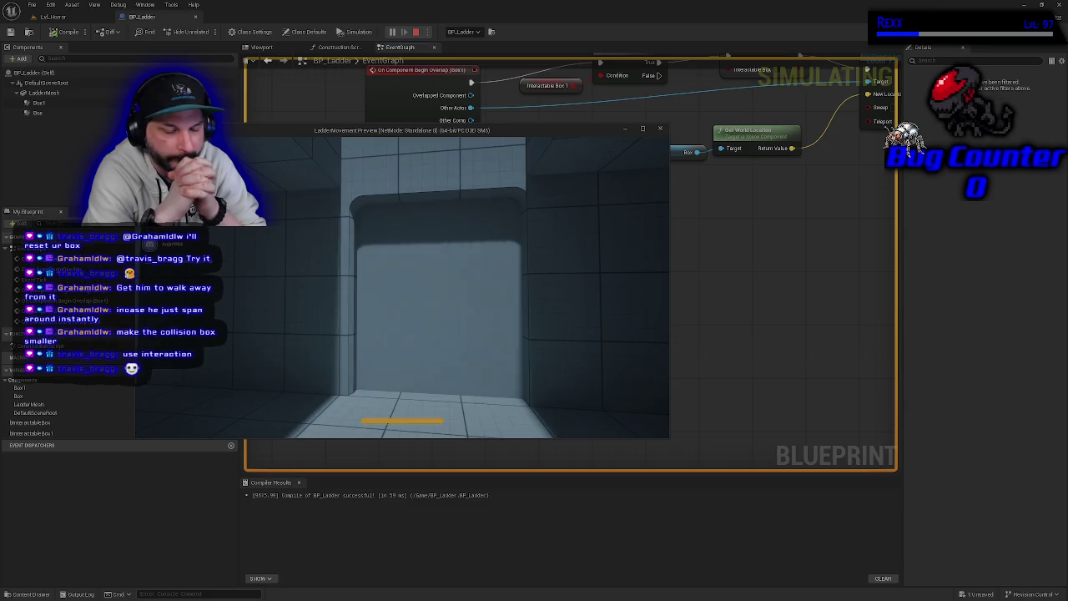
pyautogui.moveTo(403, 287)
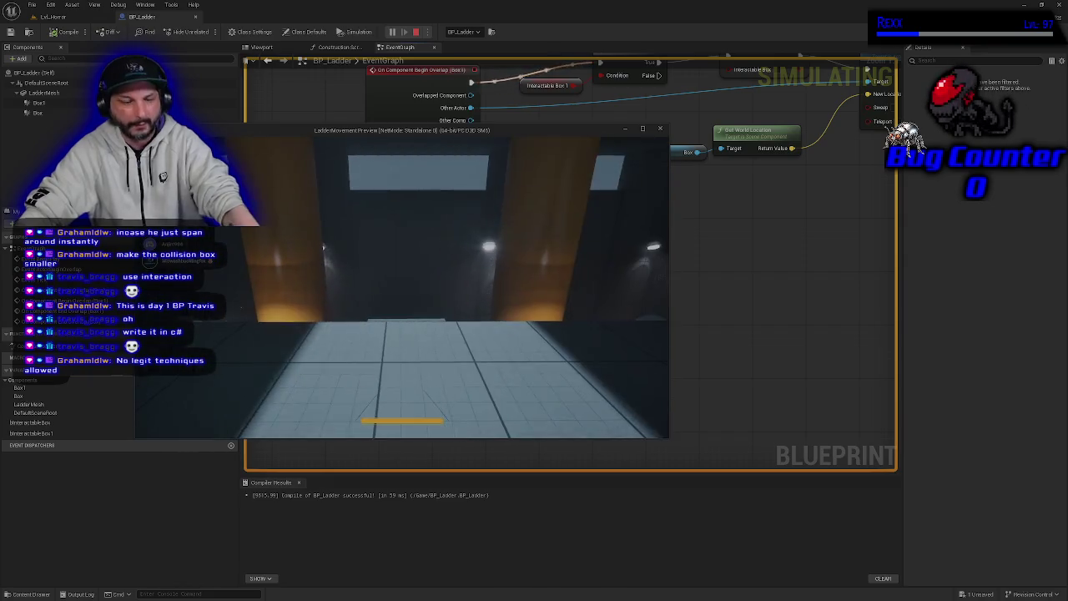
pyautogui.press('Escape')
# Zoom and pan to show the Box and Box1 Begin Overlap chains together, inspecting the Box1 event
pyautogui.scroll(-4, 649, 359)
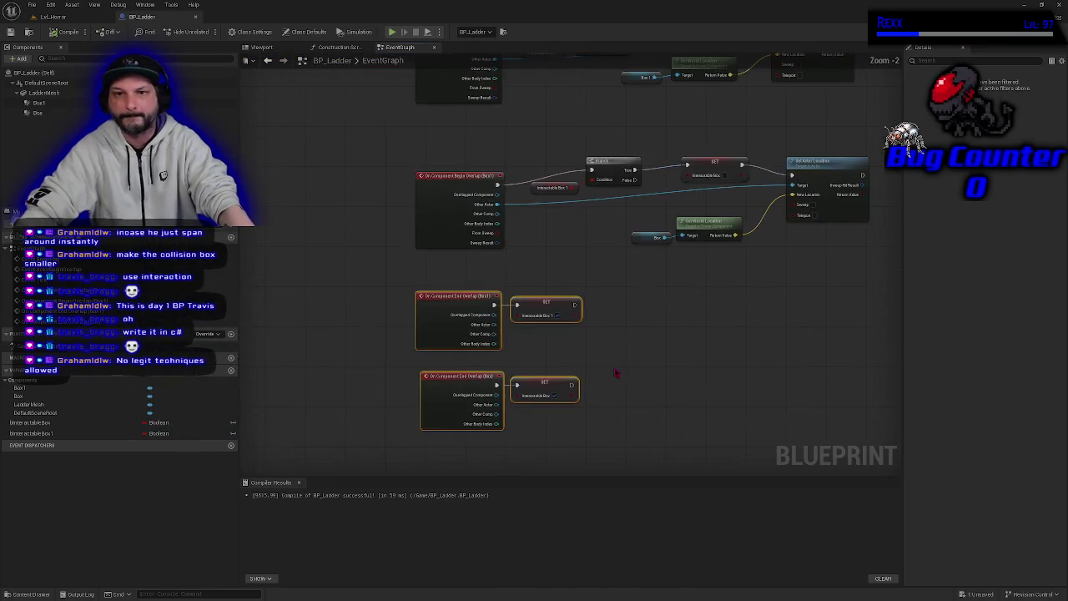
pyautogui.scroll(2, 539, 367)
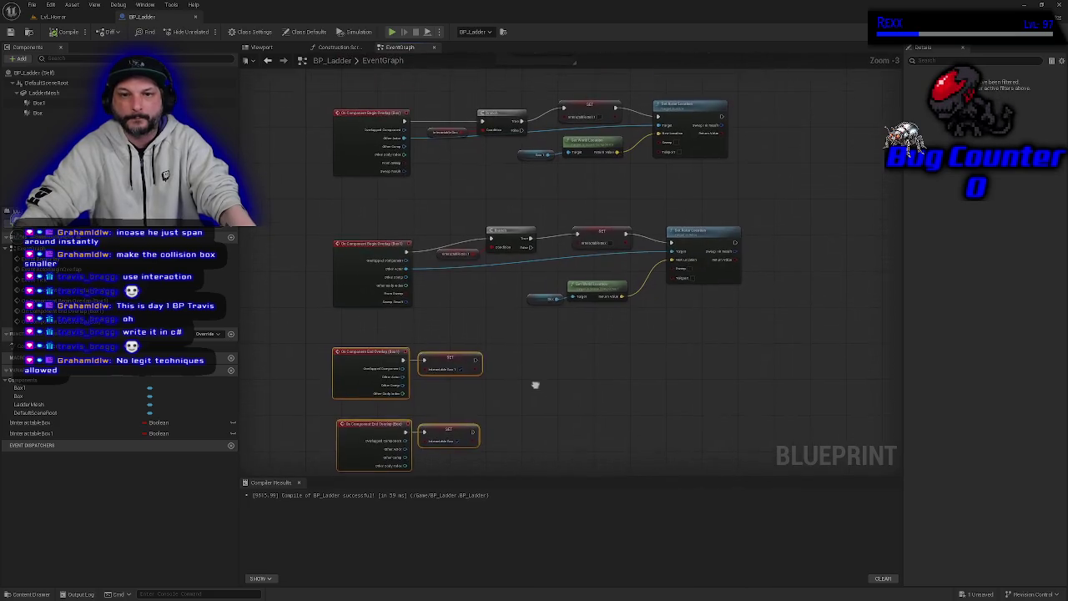
pyautogui.moveTo(465, 208); pyautogui.dragTo(459, 169)
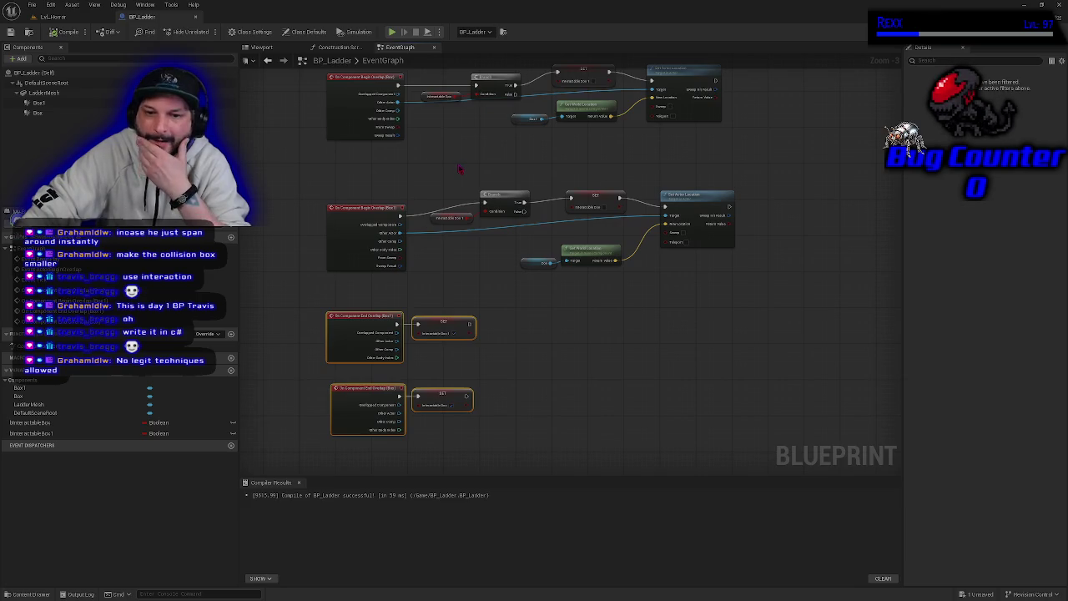
pyautogui.scroll(3, 373, 429)
pyautogui.moveTo(519, 344)
pyautogui.mouseDown()
pyautogui.moveTo(647, 311)
pyautogui.moveTo(469, 361)
pyautogui.mouseUp()
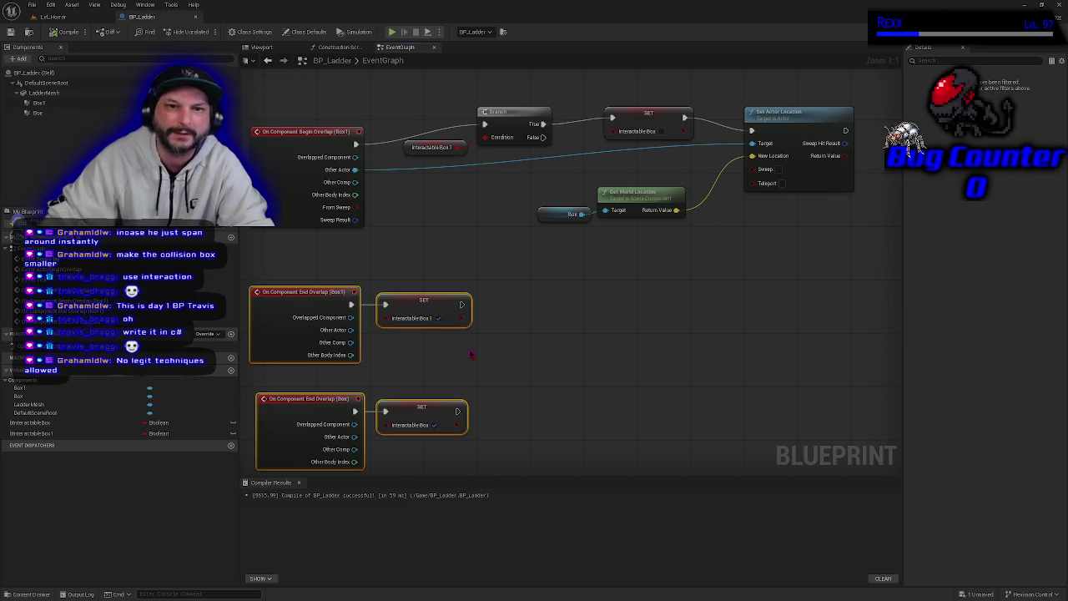
pyautogui.moveTo(480, 221)
pyautogui.mouseDown()
pyautogui.moveTo(491, 331)
pyautogui.moveTo(534, 353)
pyautogui.moveTo(474, 343)
pyautogui.mouseUp()
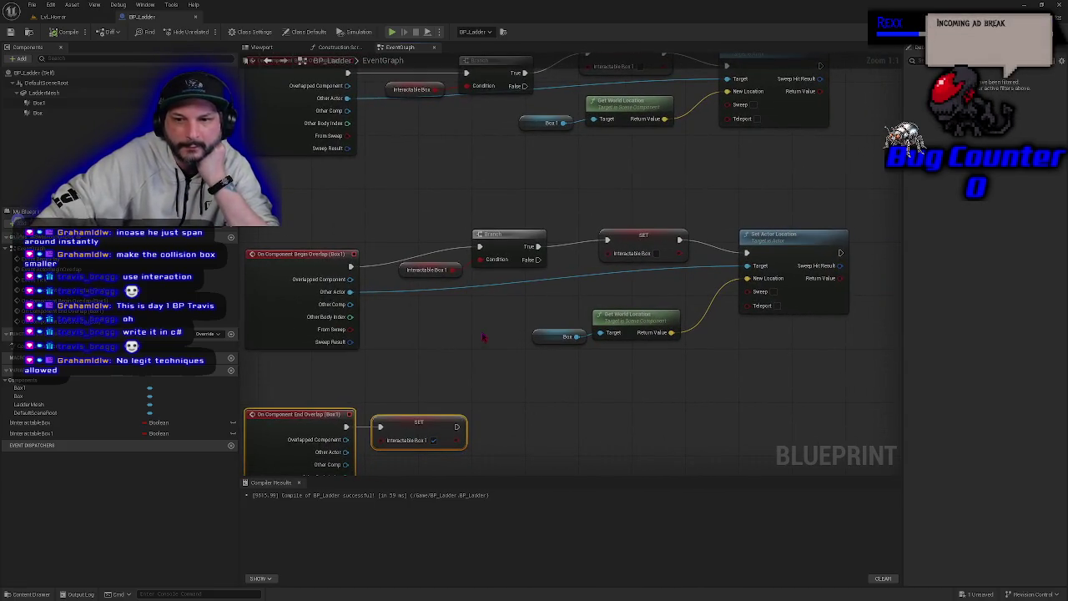
pyautogui.moveTo(493, 331); pyautogui.dragTo(507, 325)
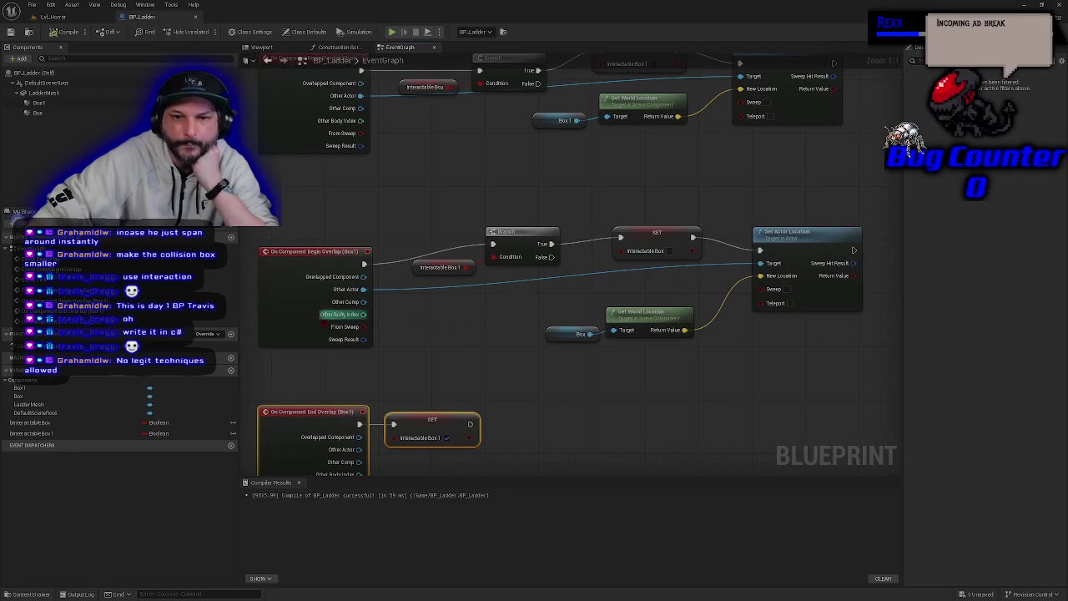
pyautogui.click(295, 316)
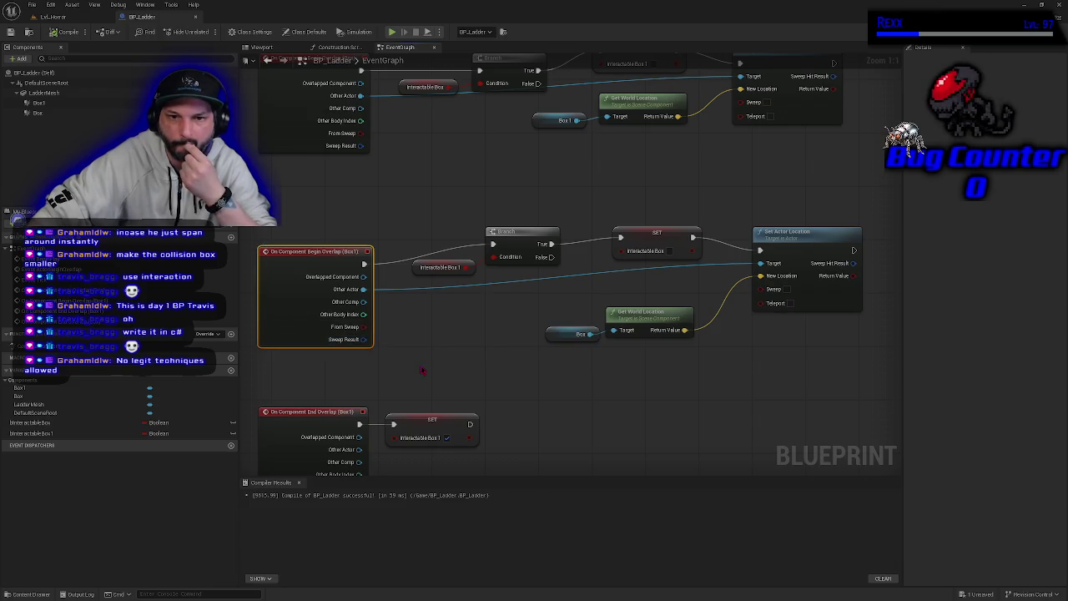
pyautogui.moveTo(444, 348); pyautogui.dragTo(454, 381)
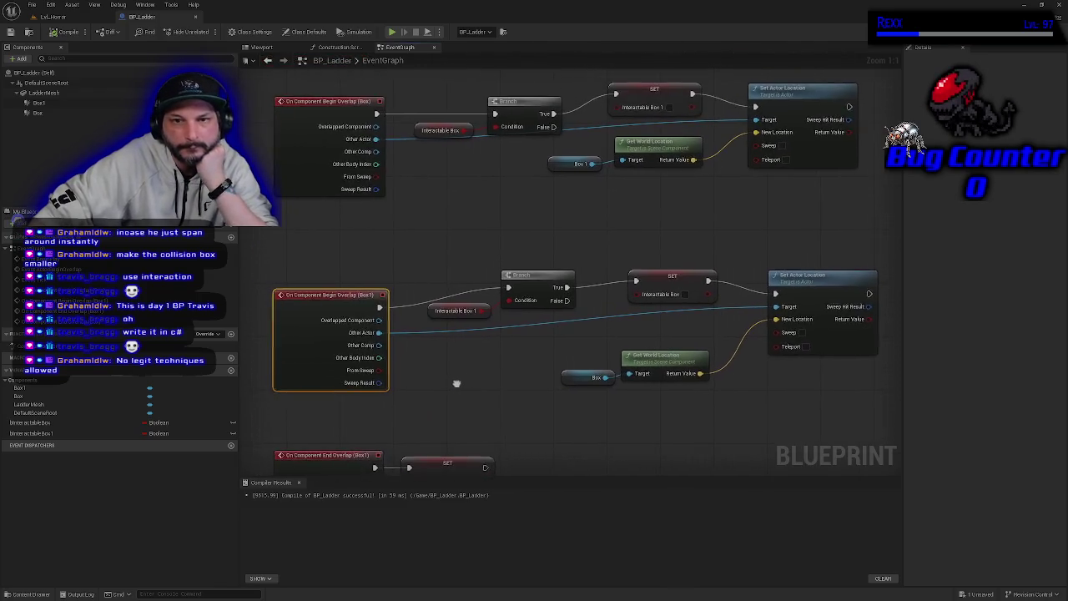
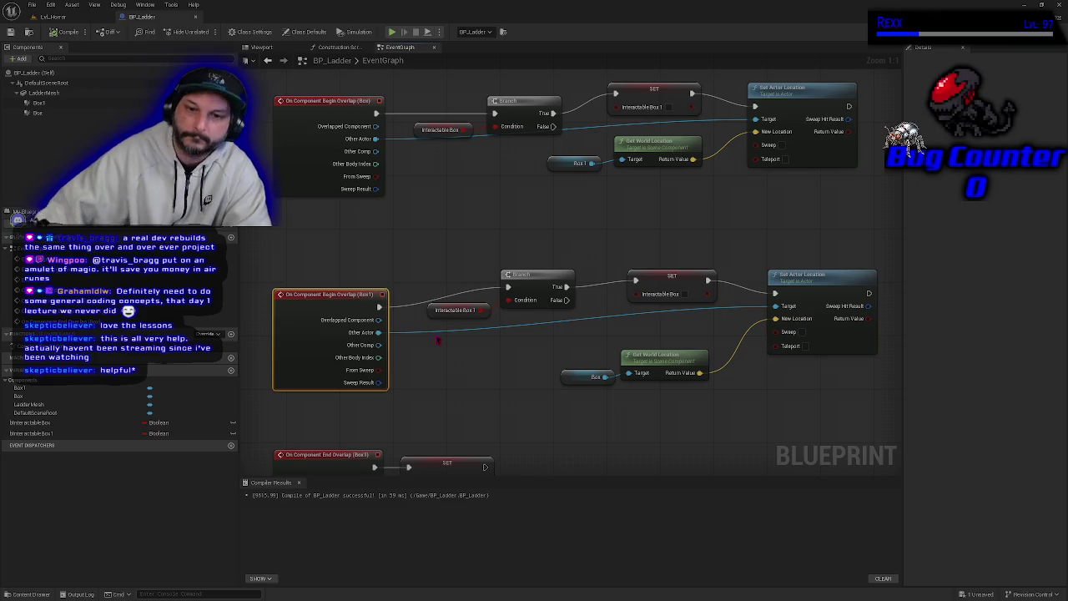
# Zoom out and pan over BP_Ladder's Begin Overlap box nodes, then return to Lvl_Horror
pyautogui.click(505, 412)
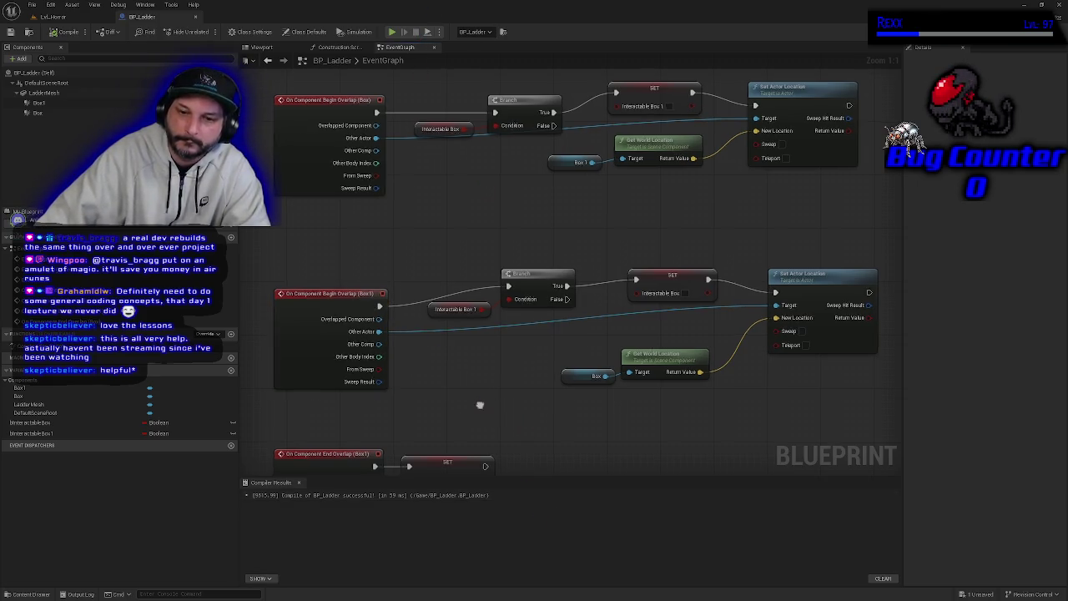
pyautogui.scroll(-2, 476, 404)
pyautogui.moveTo(478, 287)
pyautogui.mouseDown()
pyautogui.moveTo(465, 300)
pyautogui.moveTo(431, 300)
pyautogui.mouseUp()
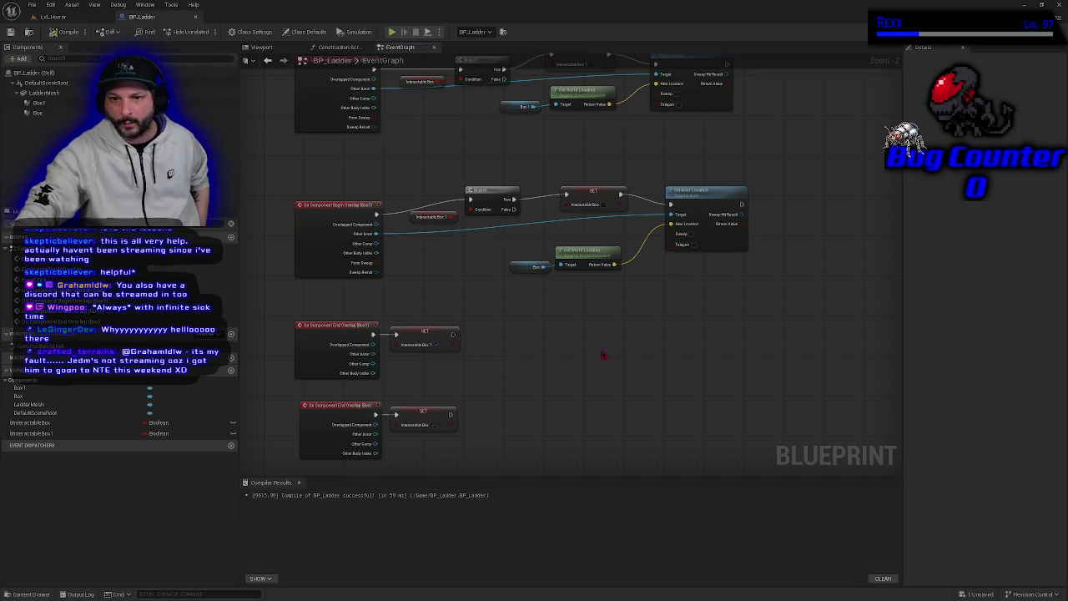
pyautogui.scroll(-2, 573, 394)
pyautogui.moveTo(637, 380); pyautogui.dragTo(608, 393)
pyautogui.click(83, 18)
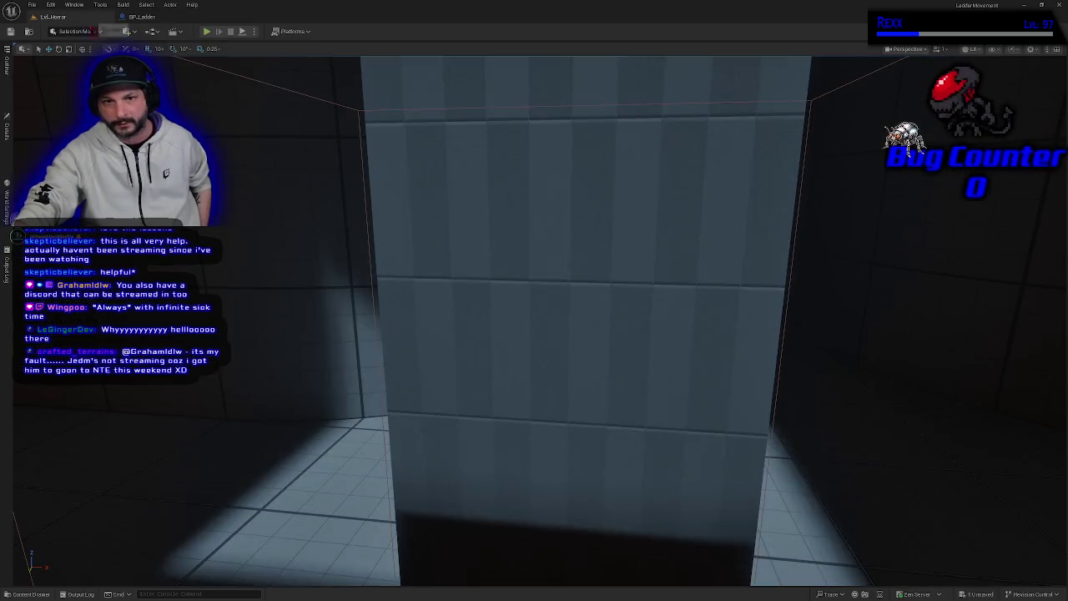
# Play-test the level, walking the player past the orange and grey pillars, then stop the session
pyautogui.click(207, 31)
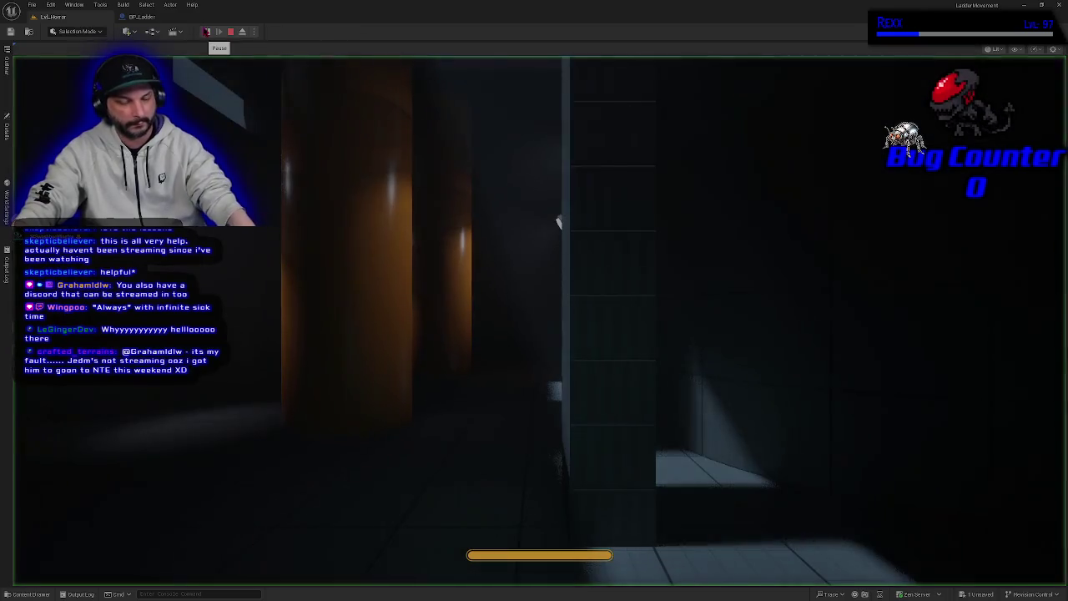
pyautogui.press('w')
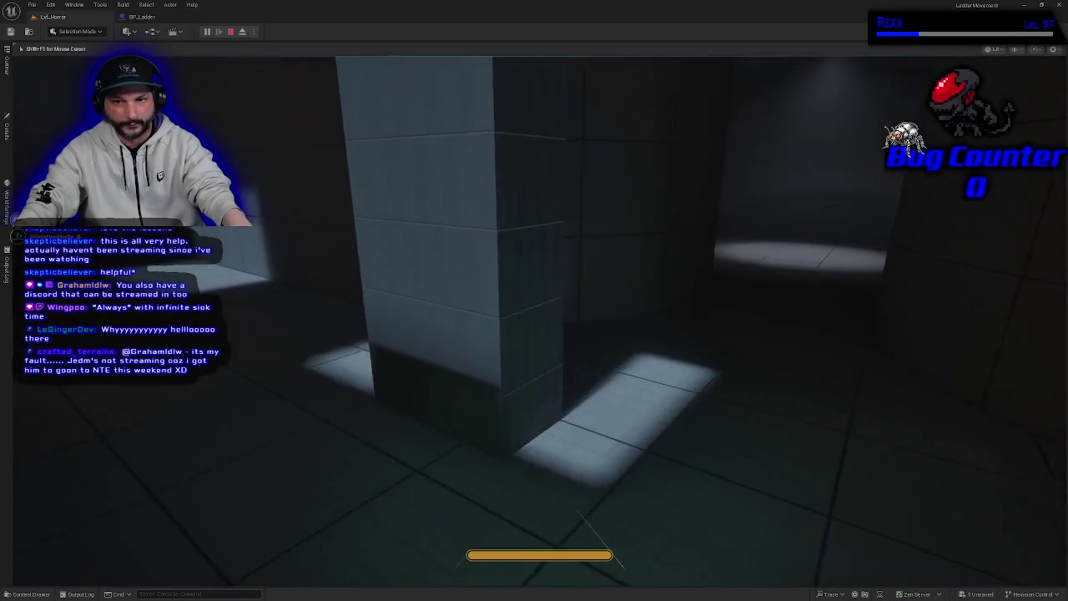
pyautogui.press('w')
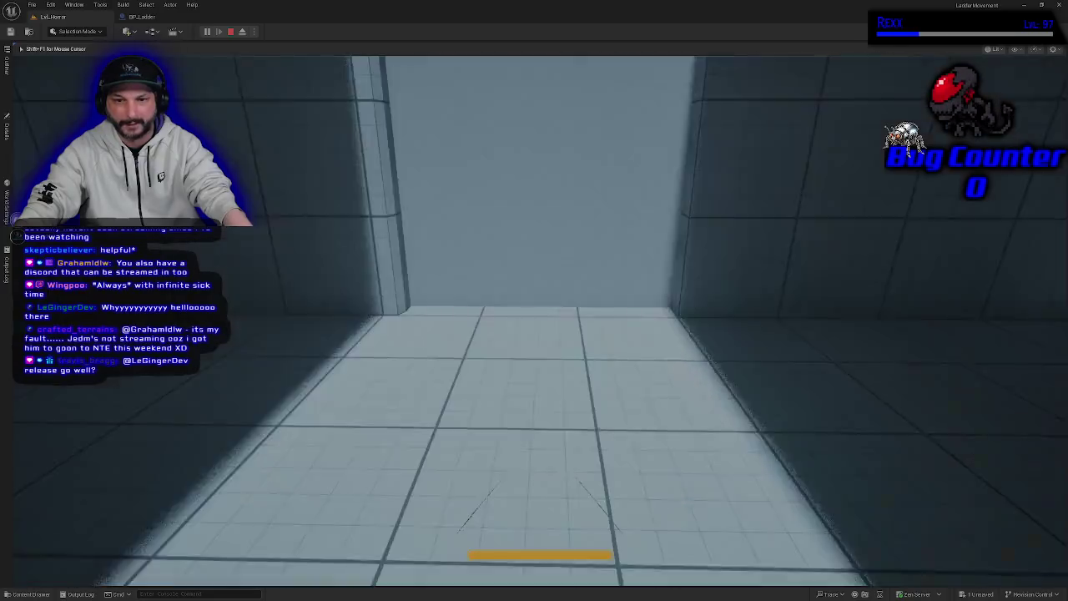
pyautogui.press('w')
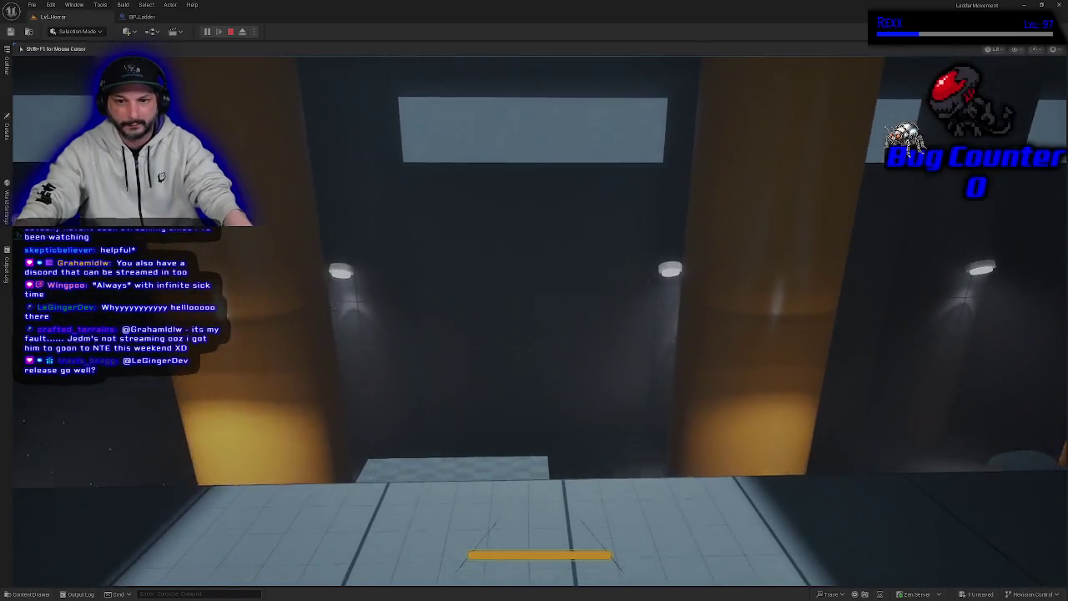
pyautogui.press('w')
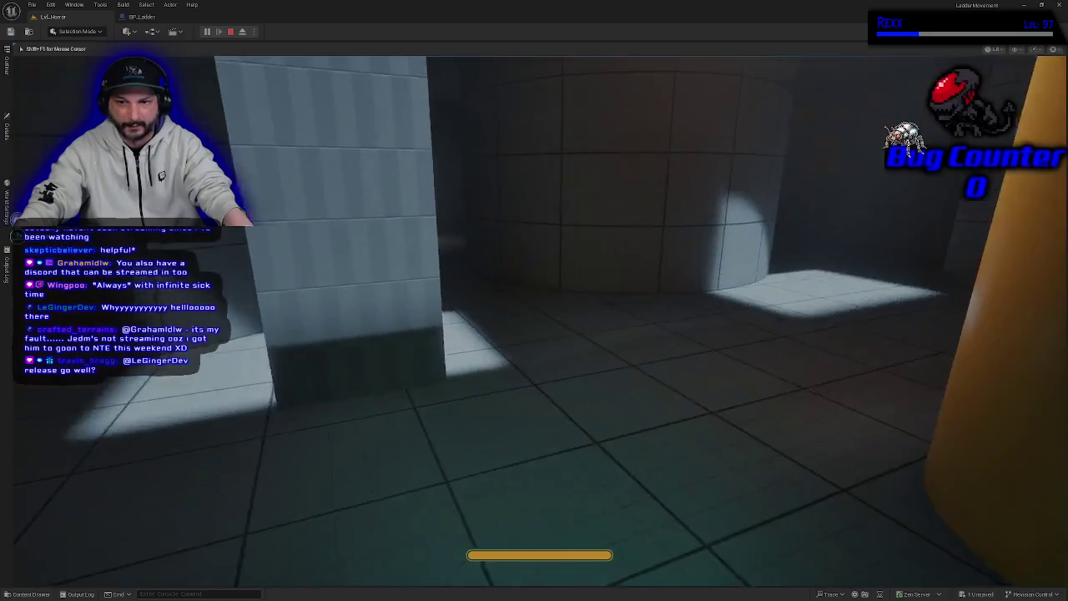
pyautogui.press('w')
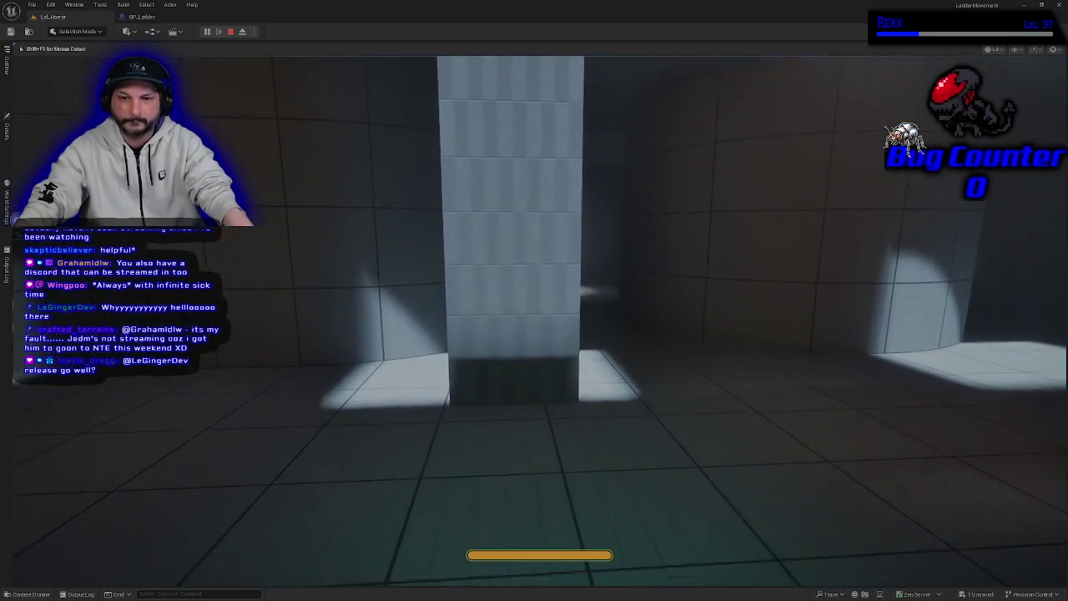
pyautogui.press('w')
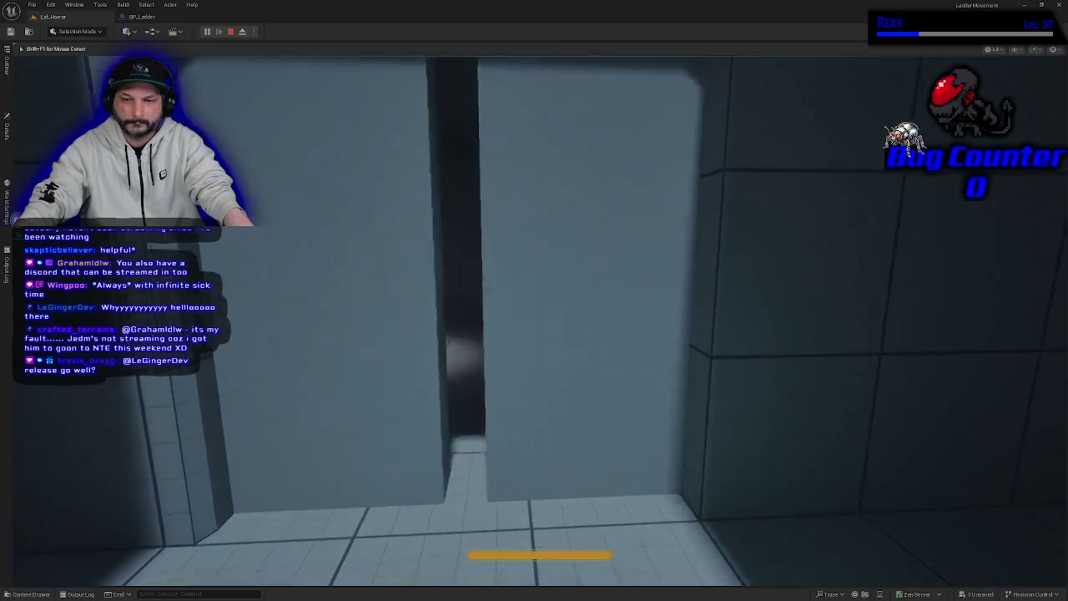
pyautogui.press('w')
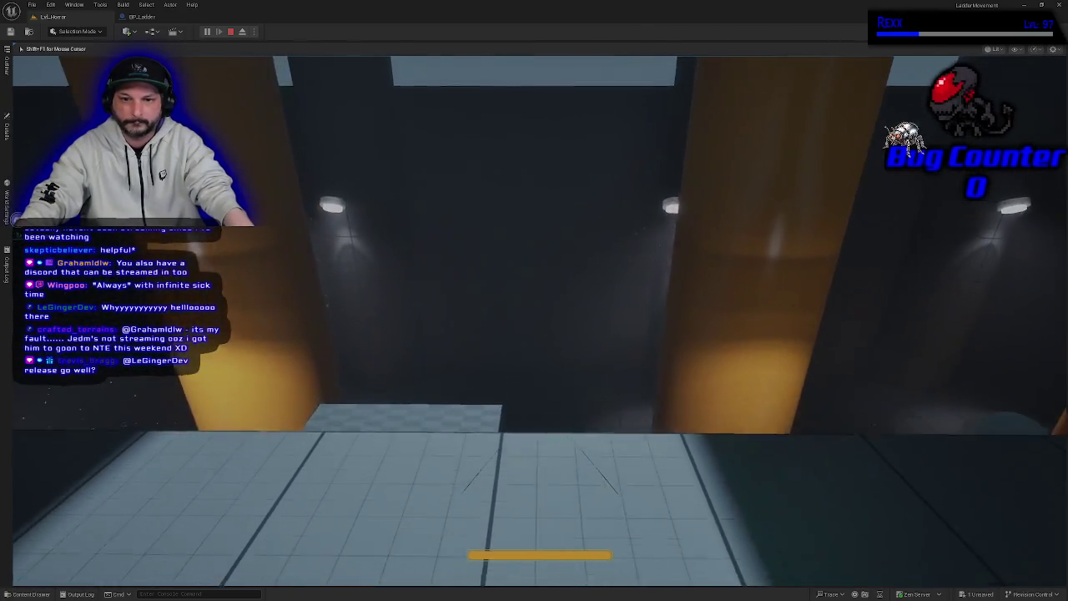
pyautogui.press('w')
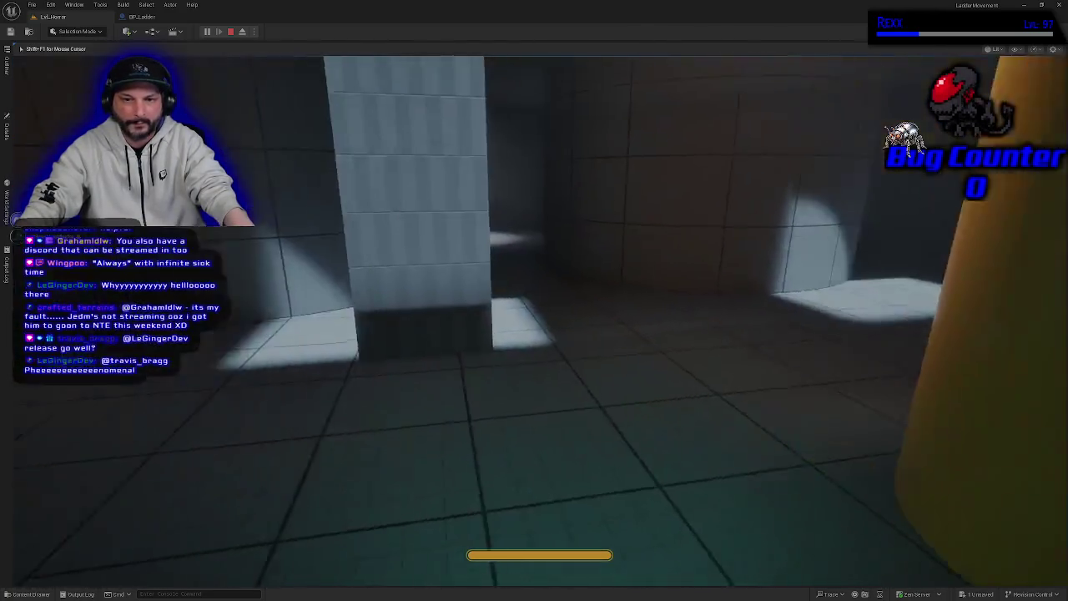
pyautogui.press('w')
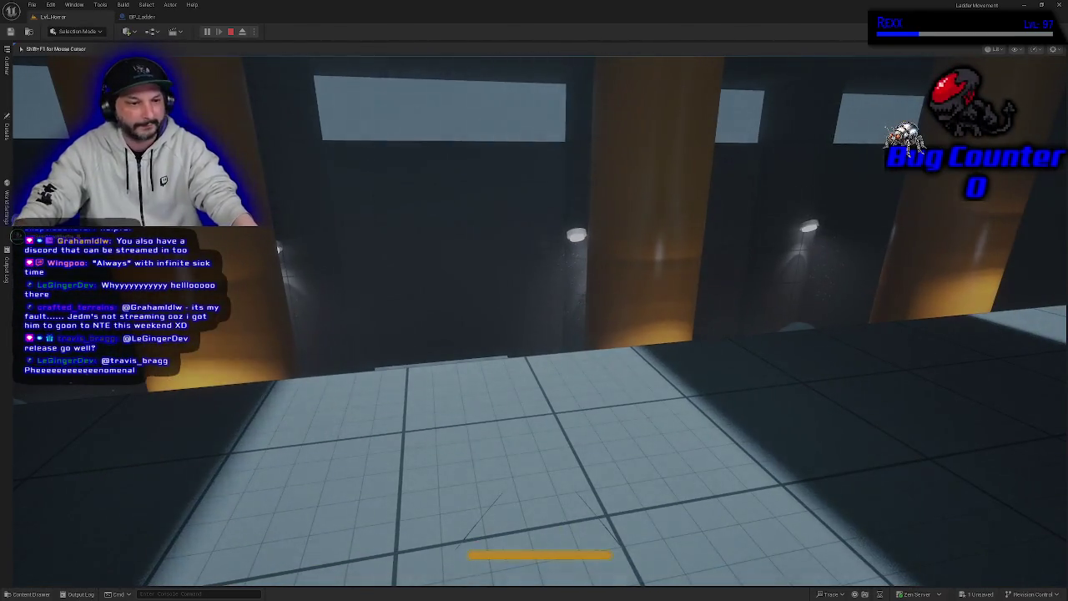
pyautogui.press('Escape')
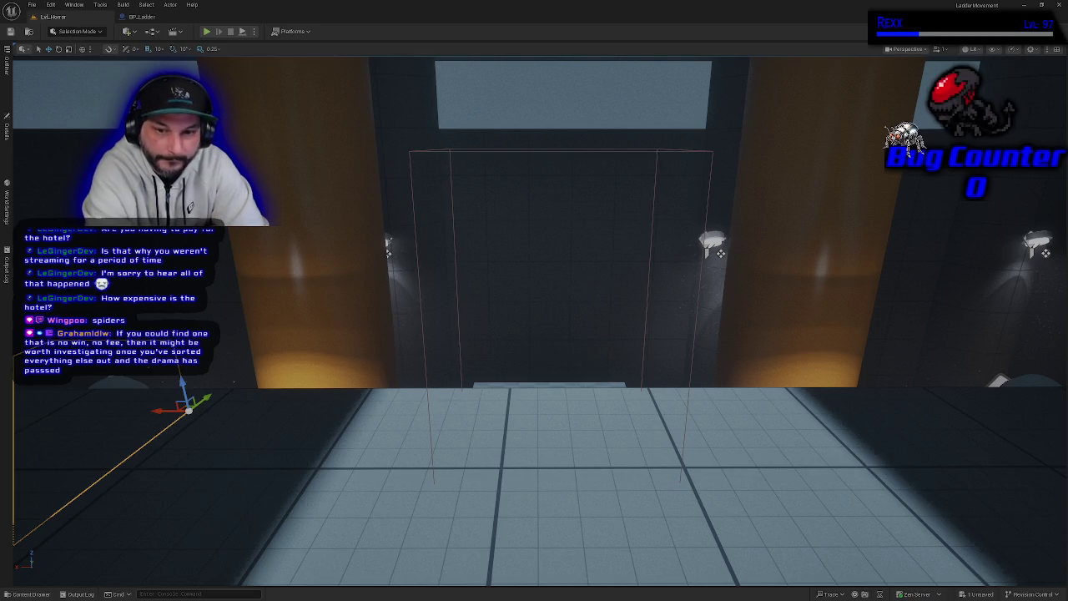
# Swing the level viewport toward the walls and lights
pyautogui.moveTo(534, 334)
pyautogui.mouseDown()
pyautogui.moveTo(634, 300)
pyautogui.moveTo(635, 359)
pyautogui.moveTo(618, 305)
pyautogui.moveTo(350, 442)
pyautogui.mouseUp()
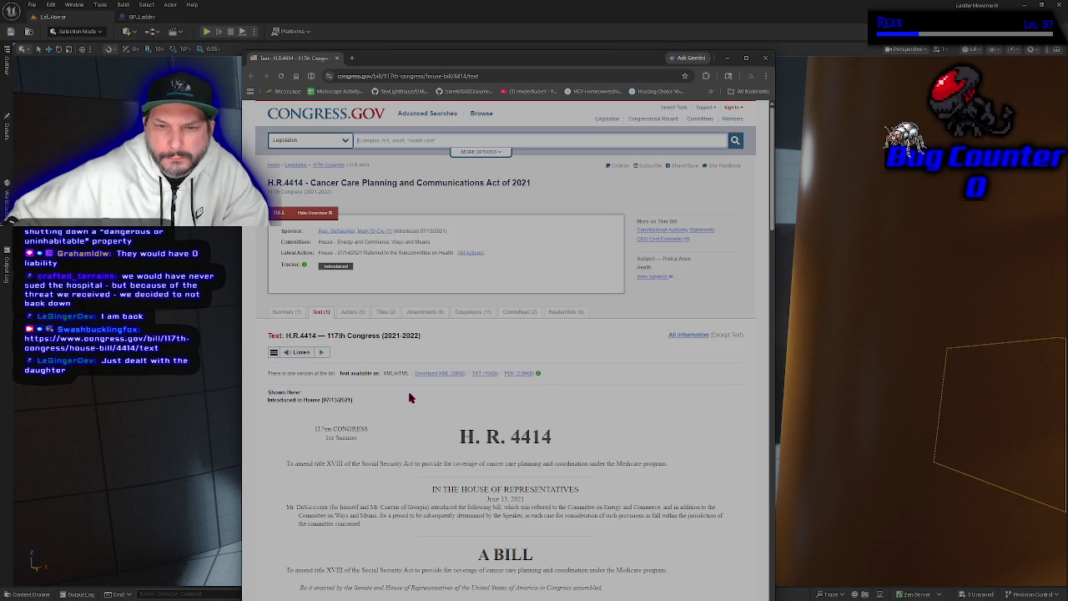
# Scroll up and down through the opening of the H.R. 4414 bill text on Congress.gov
pyautogui.scroll(-3, 410, 398)
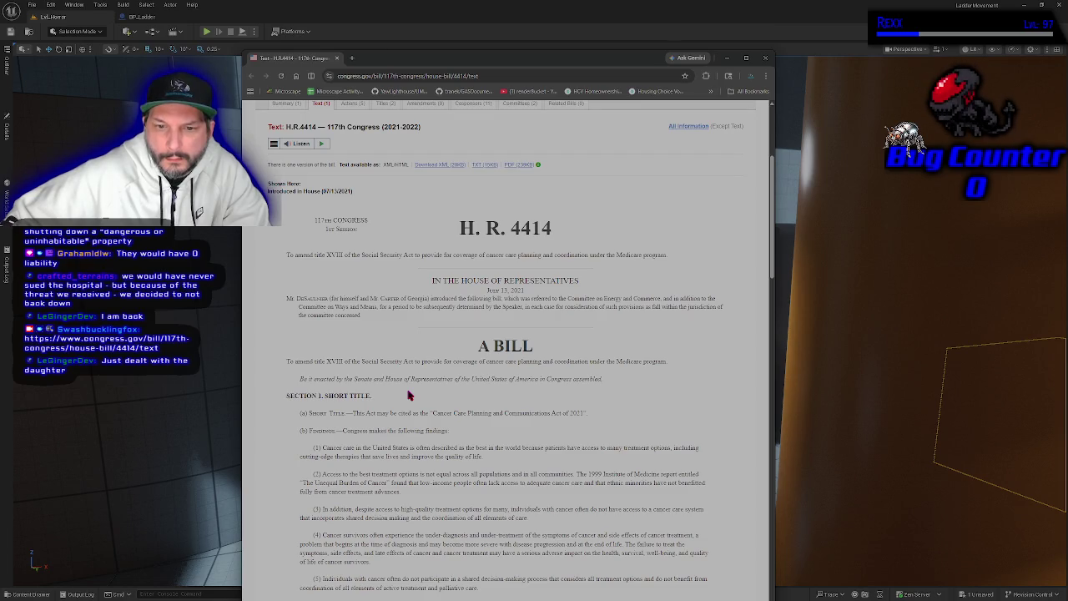
pyautogui.scroll(-2, 409, 396)
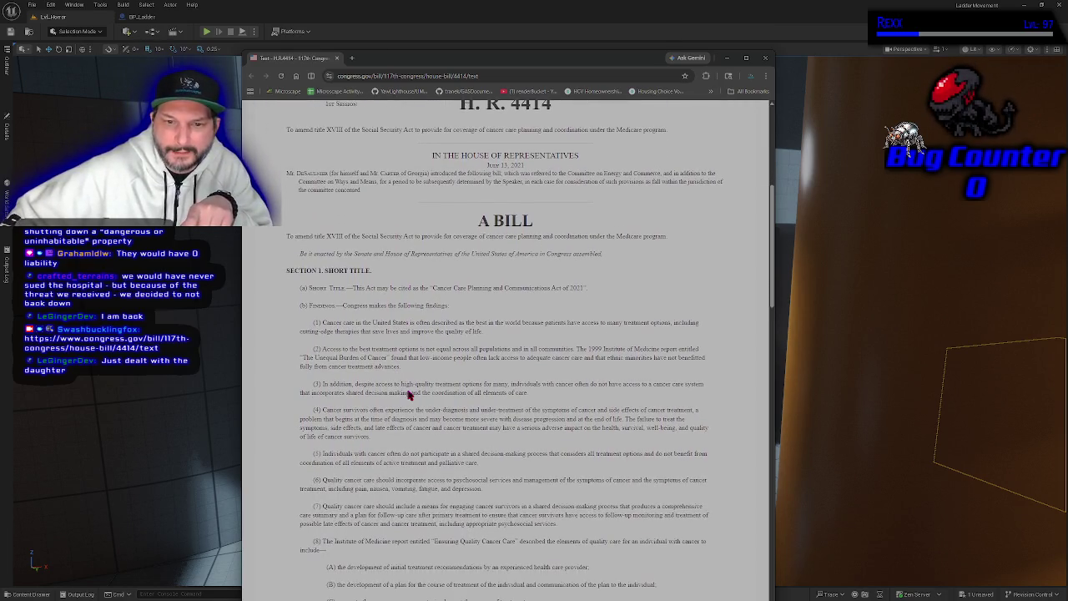
pyautogui.scroll(-6, 408, 391)
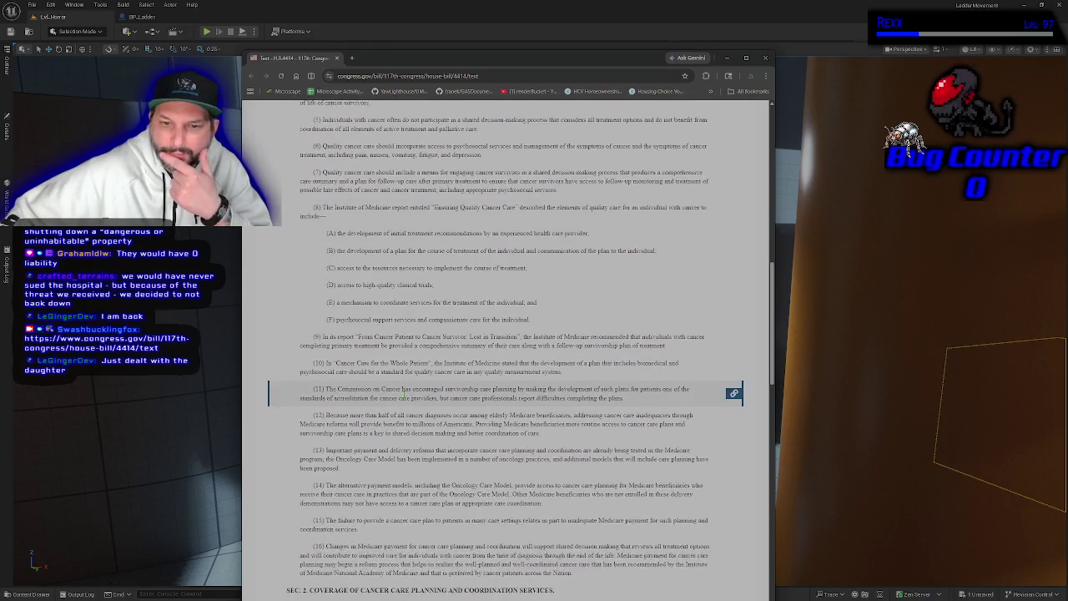
pyautogui.scroll(-4, 404, 394)
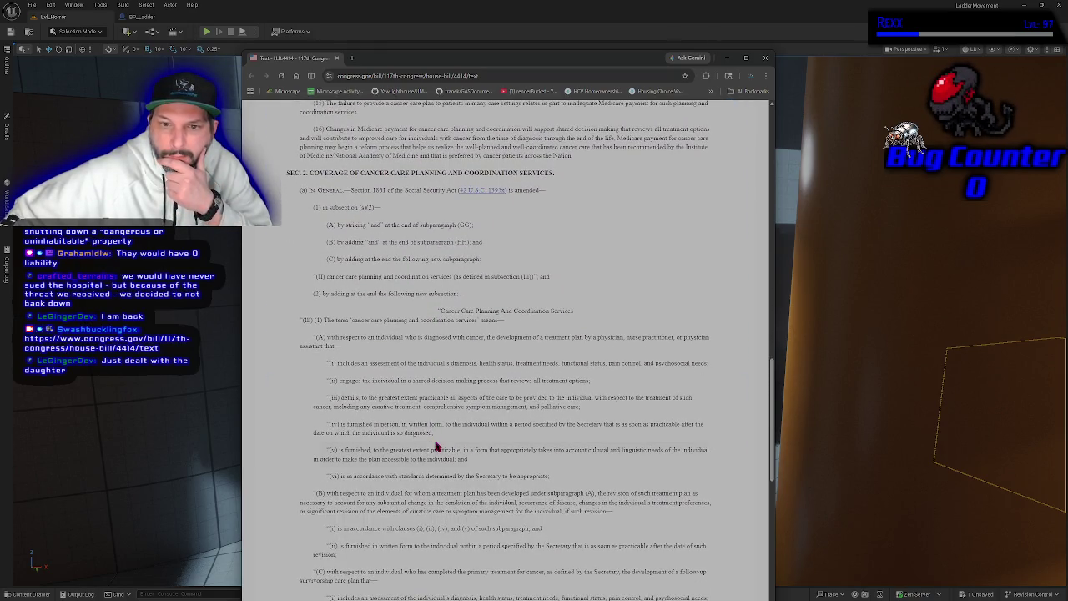
pyautogui.scroll(-6, 435, 447)
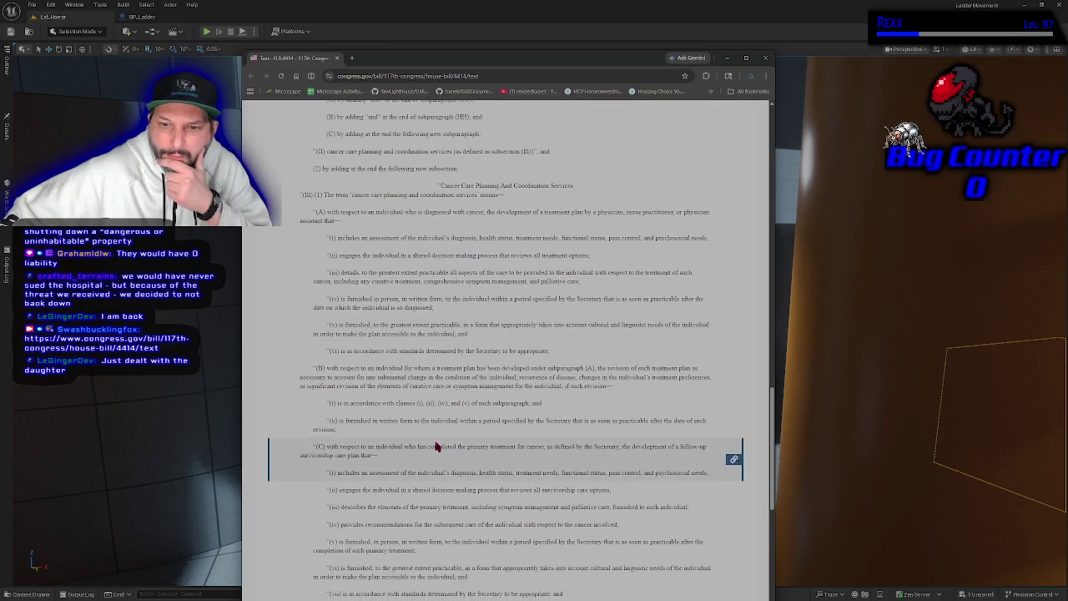
pyautogui.scroll(-2, 435, 447)
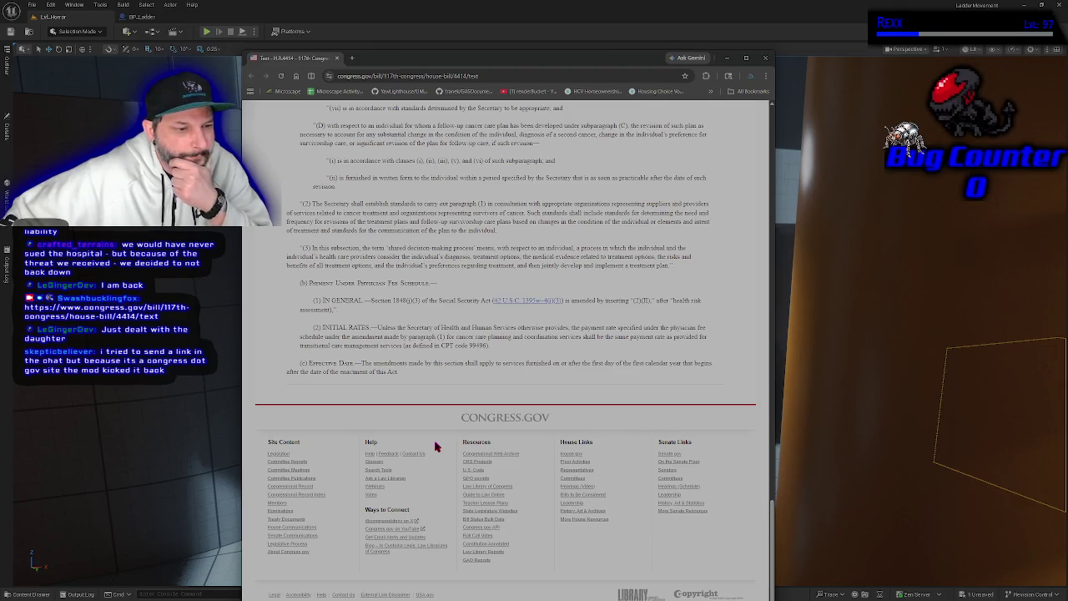
pyautogui.scroll(15, 435, 447)
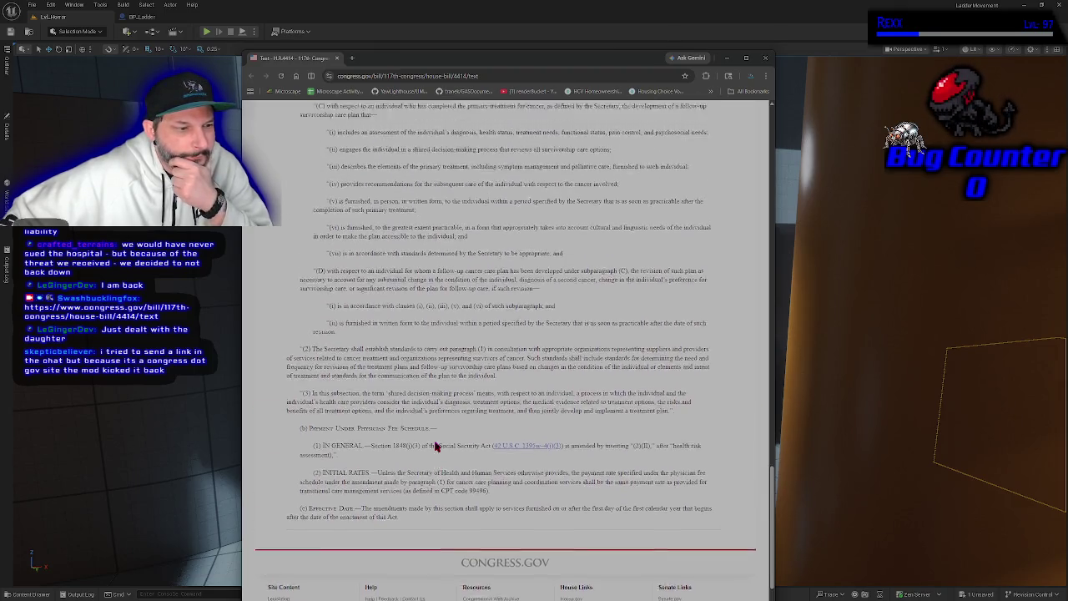
pyautogui.scroll(15, 434, 442)
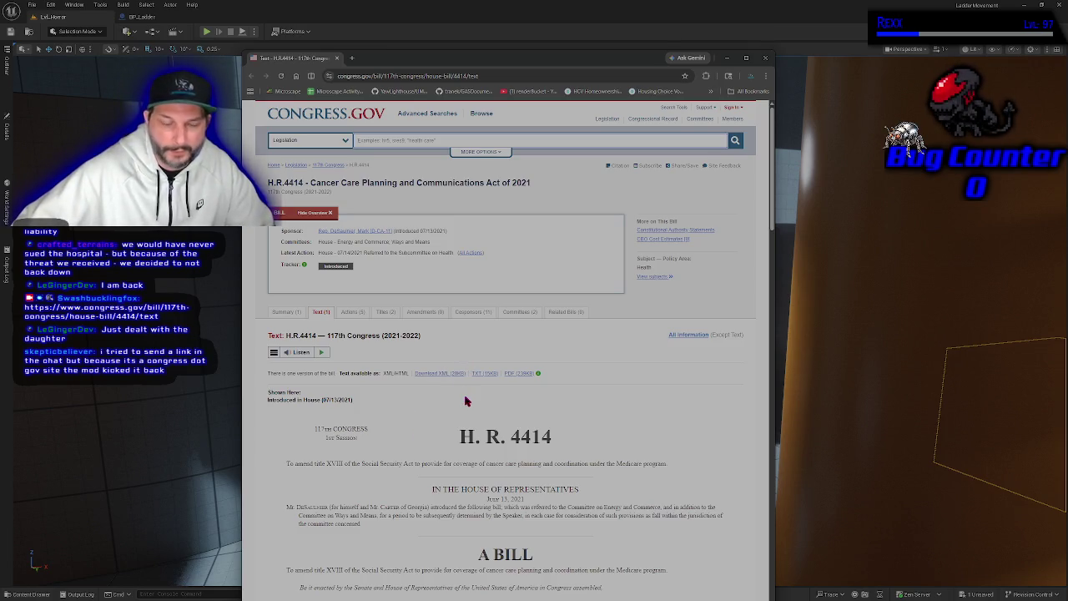
pyautogui.scroll(-3, 465, 402)
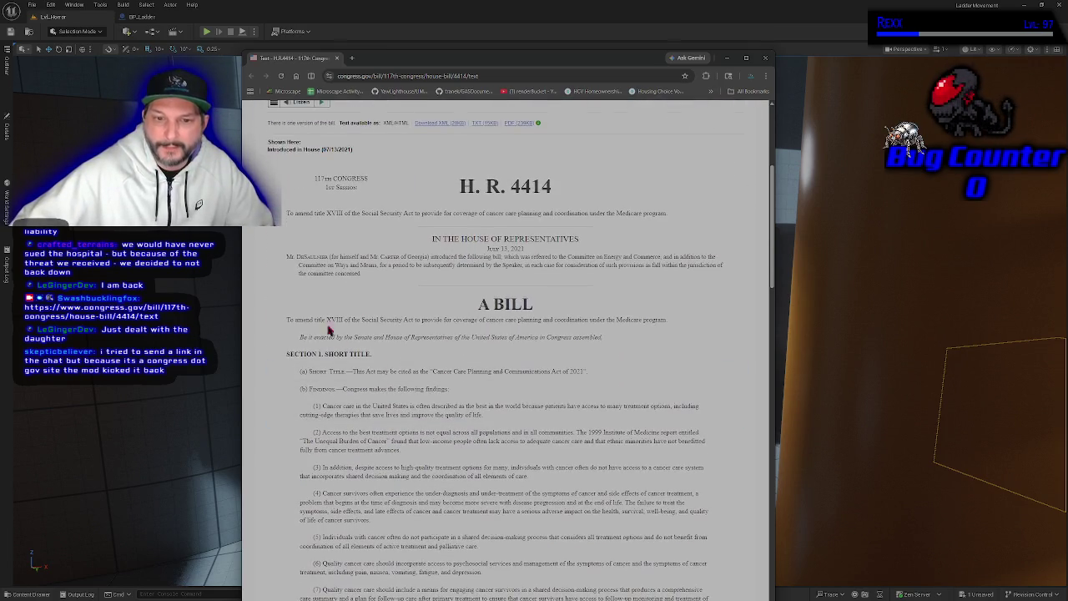
pyautogui.scroll(3, 653, 300)
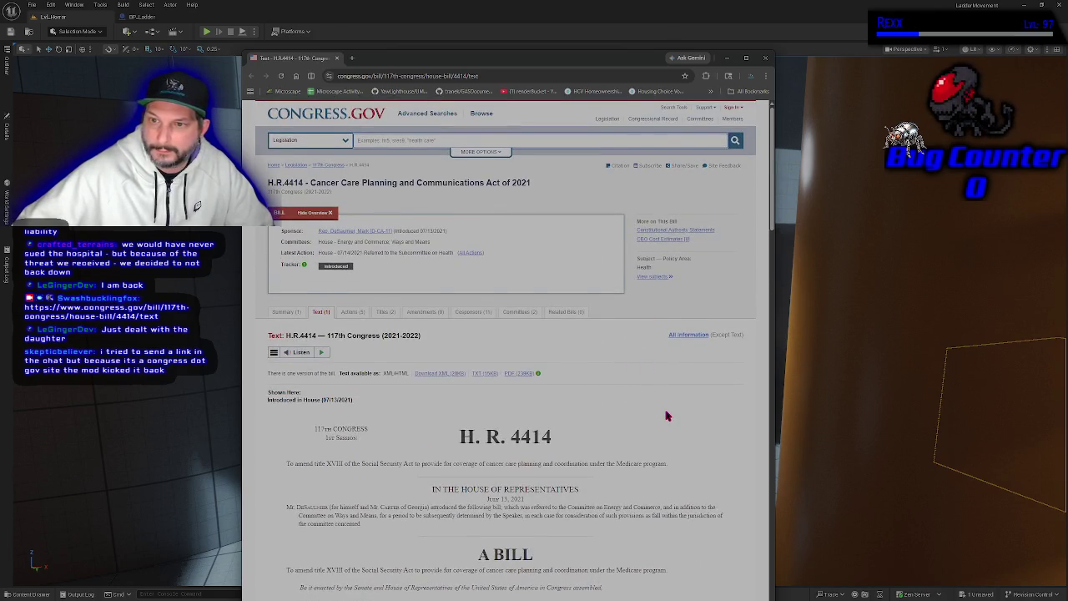
pyautogui.scroll(-3, 667, 413)
pyautogui.scroll(2, 674, 405)
pyautogui.scroll(2, 675, 401)
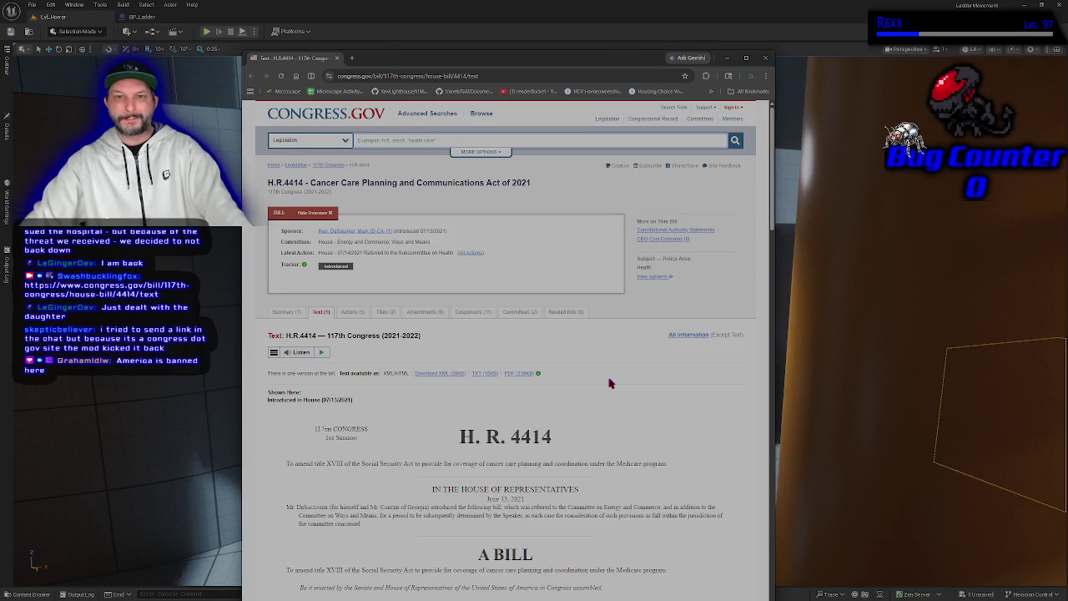
# Read further down the bill text, then nudge the Chrome window up and close it
pyautogui.scroll(-3, 610, 383)
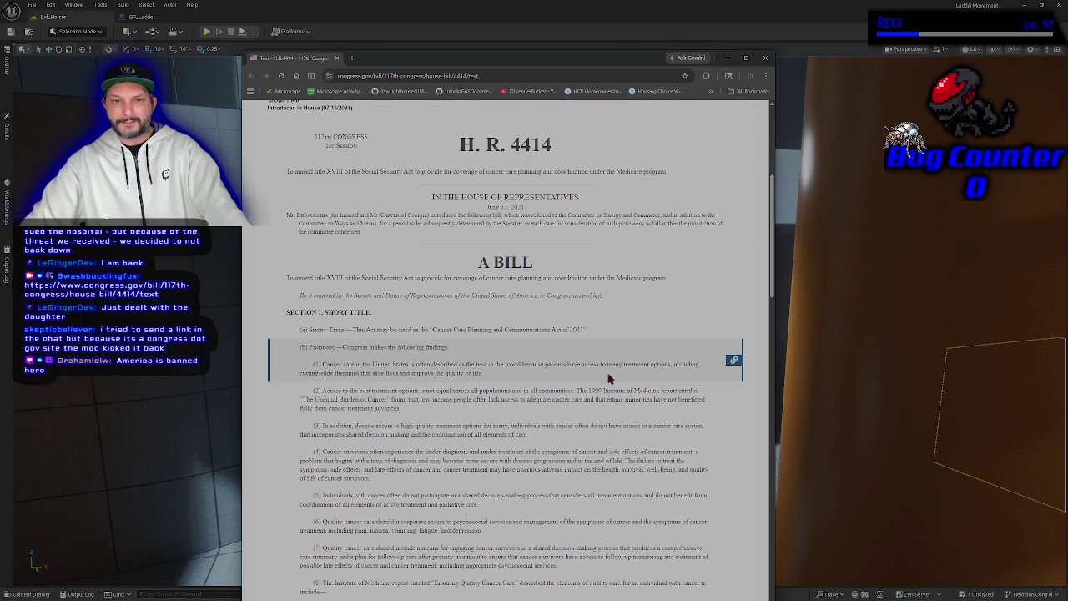
pyautogui.scroll(-3, 273, 323)
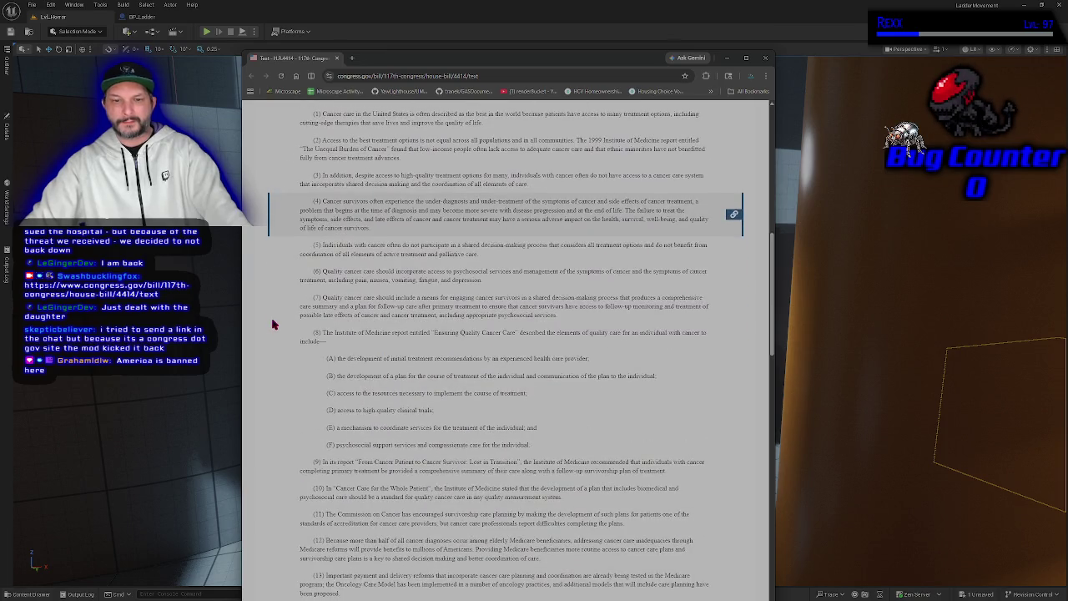
pyautogui.scroll(-2, 273, 323)
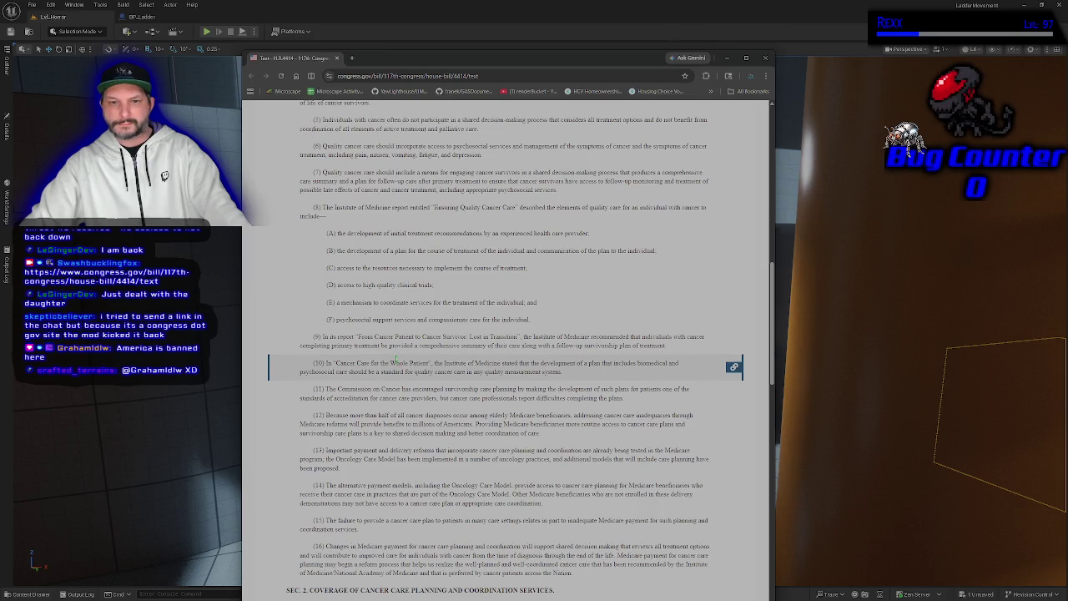
pyautogui.scroll(-1, 392, 355)
pyautogui.scroll(-1, 397, 358)
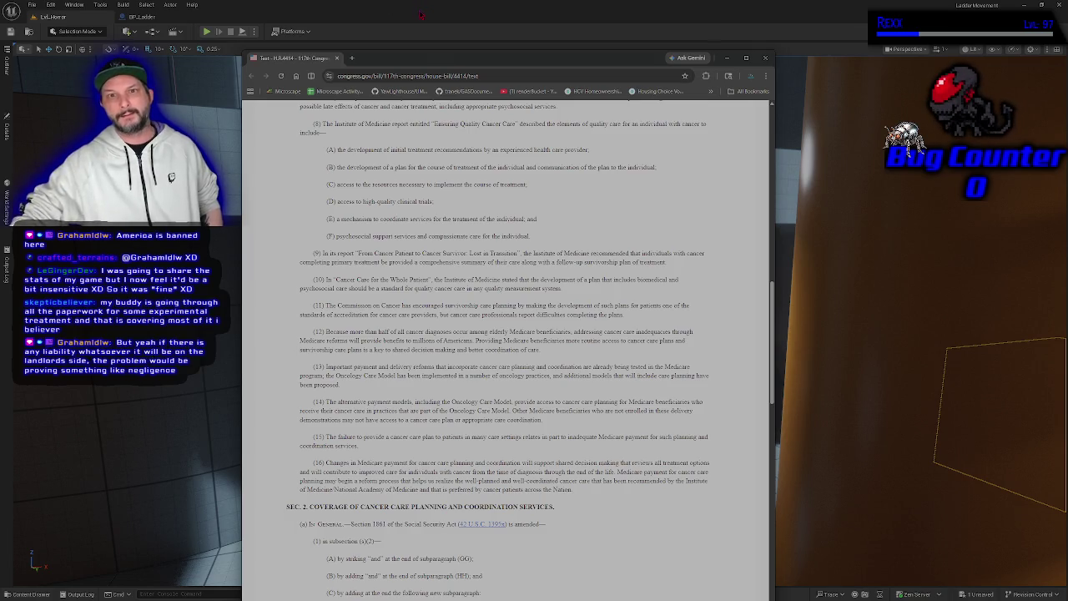
pyautogui.moveTo(426, 60); pyautogui.dragTo(427, 18)
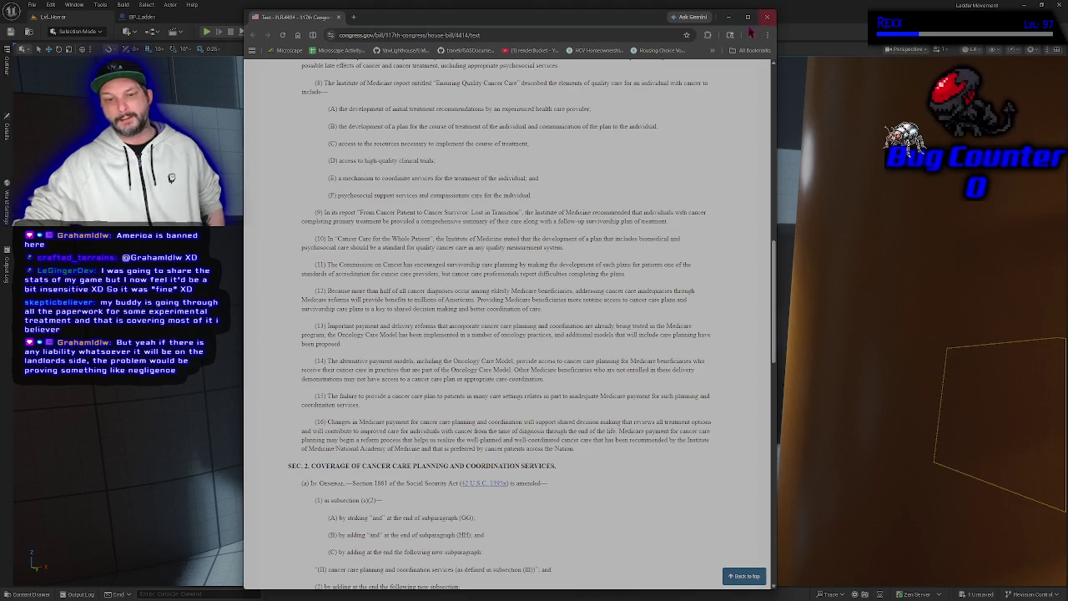
pyautogui.click(772, 21)
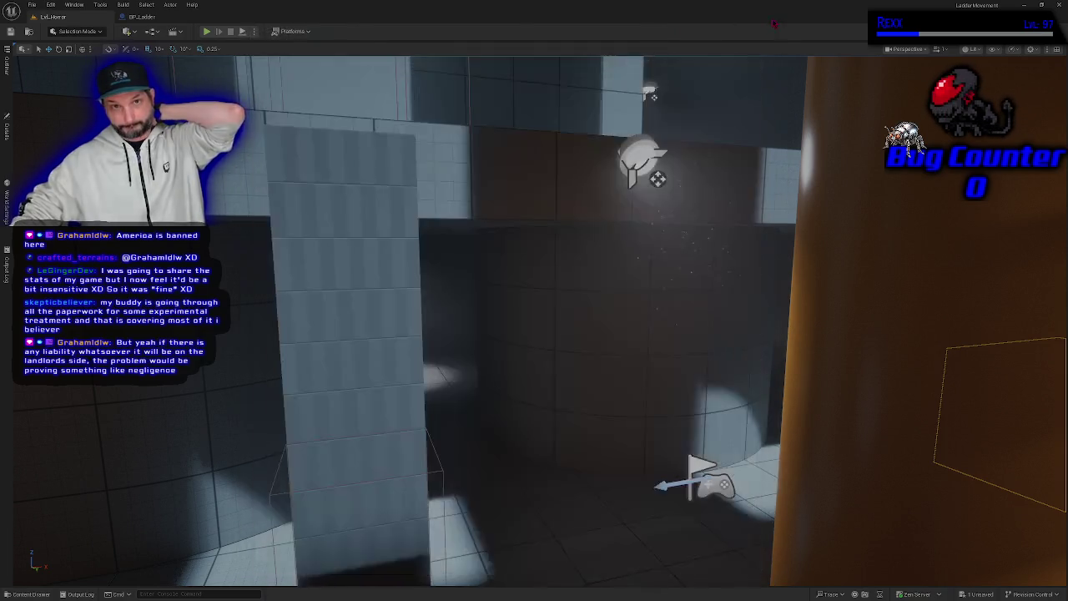
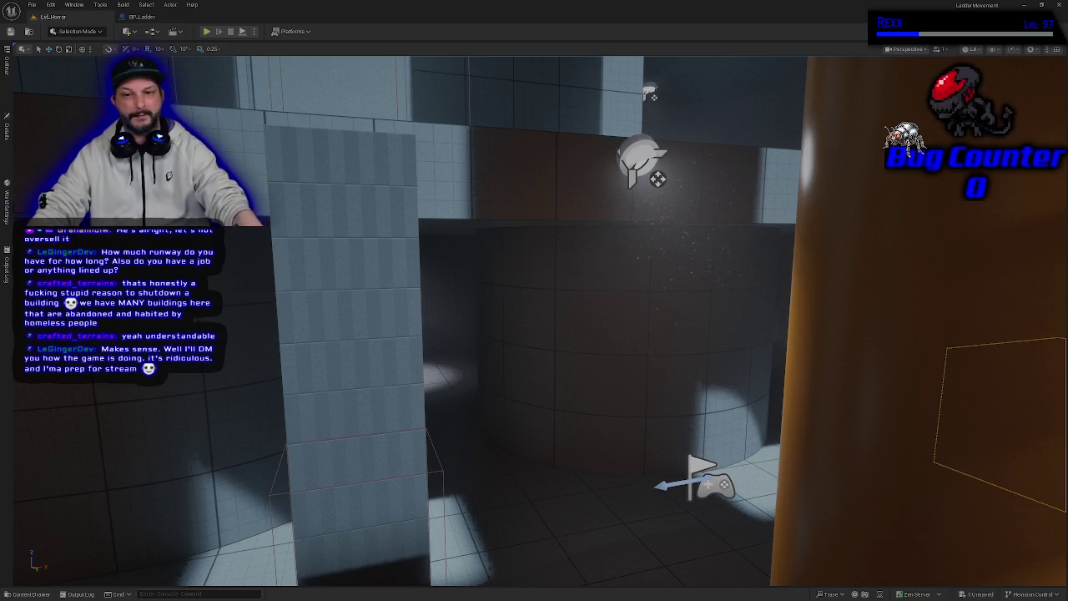
# Focus on the ladder actor beside the orange pillar and orbit around it for a closer look
pyautogui.press('f')
pyautogui.moveTo(500, 300)
pyautogui.mouseDown()
pyautogui.moveTo(434, 288)
pyautogui.moveTo(436, 300)
pyautogui.mouseUp()
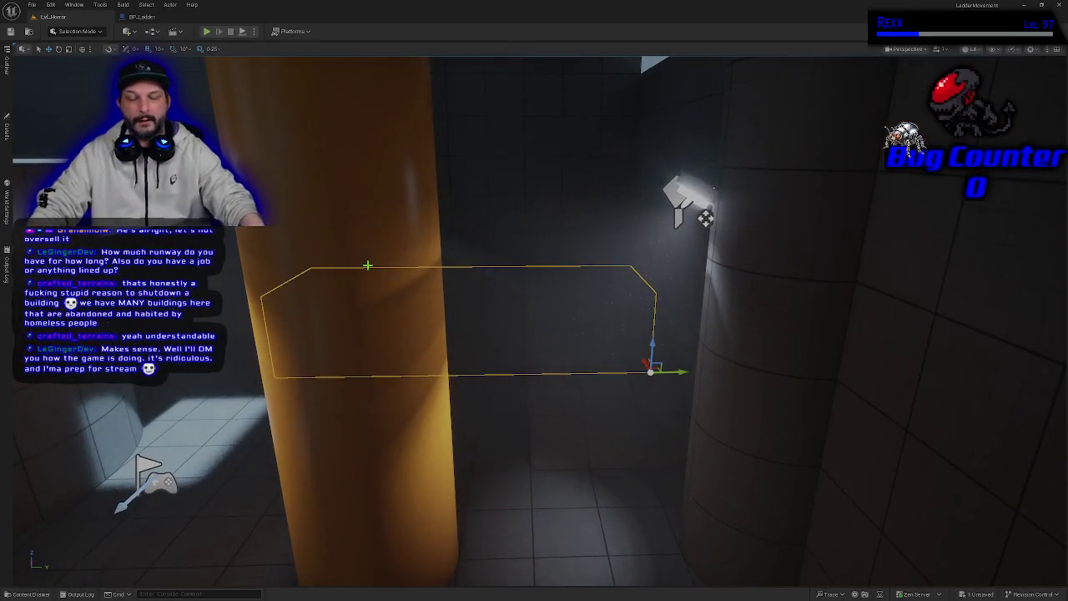